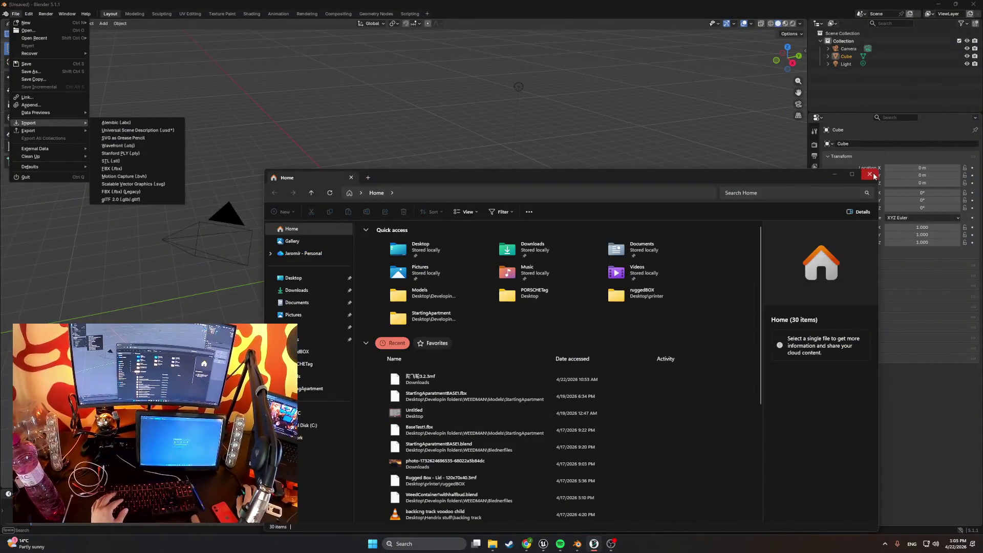
Step: Close File Explorer, bring OrcaSlicer forward, retry the printer connection and return to the Prepare view
left_click(874, 176)
mouse_move(615, 545)
left_click(611, 505)
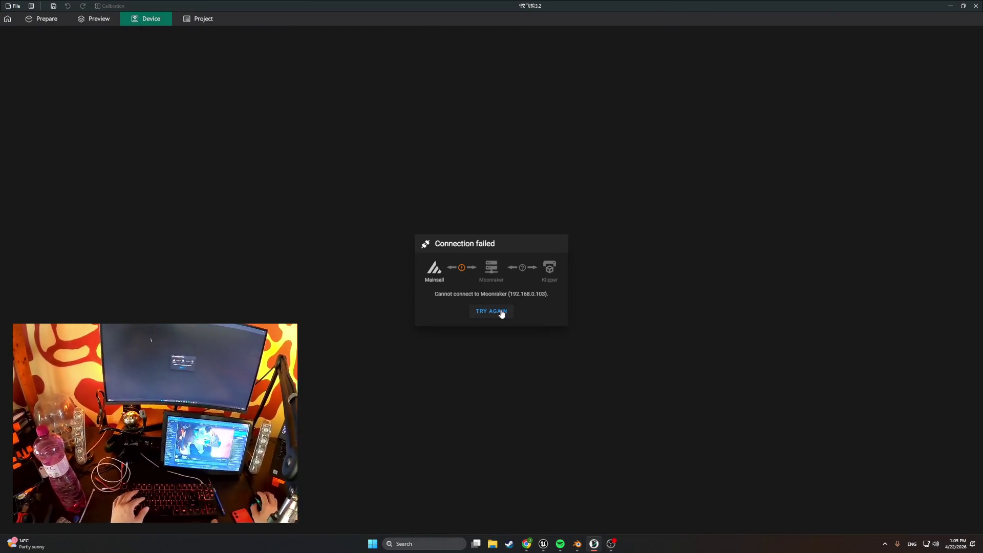
left_click(500, 312)
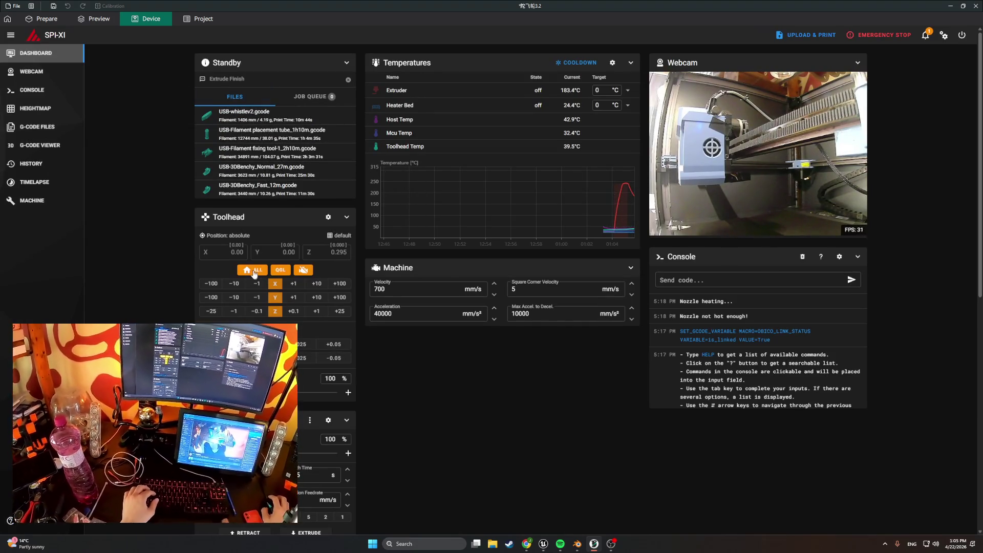
left_click(51, 21)
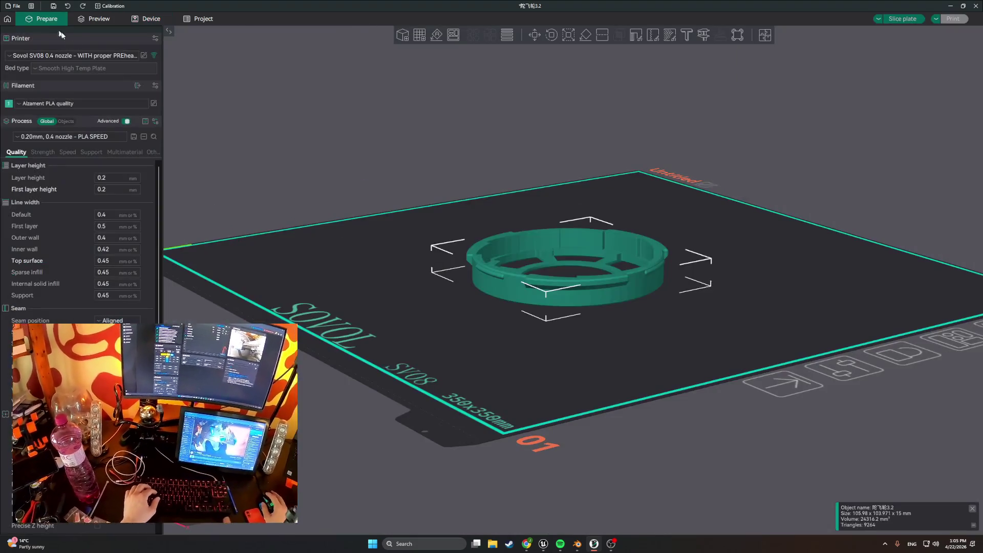
Step: Switch the filament to PETG CF alzament and review the Strength and Speed settings
left_click(88, 104)
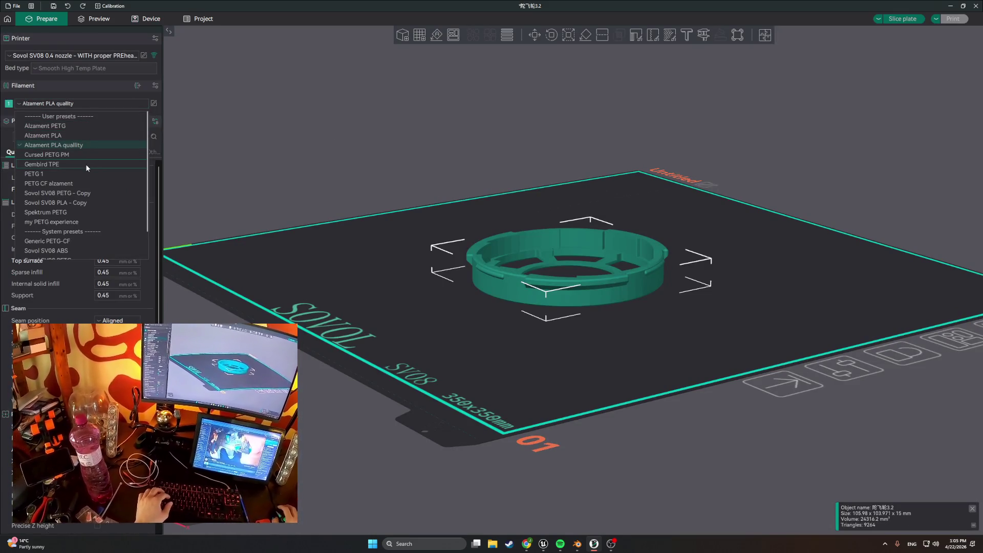
left_click(86, 182)
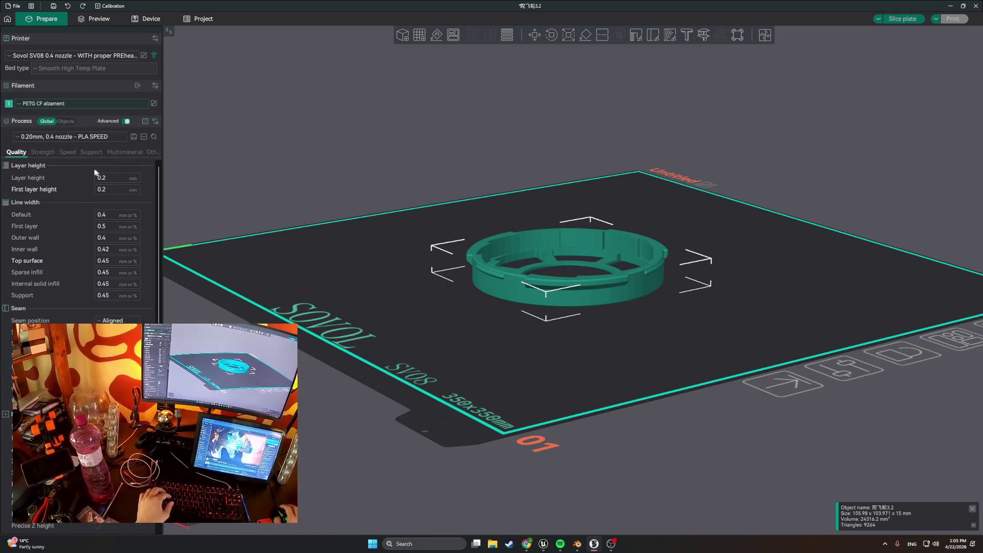
left_click(47, 153)
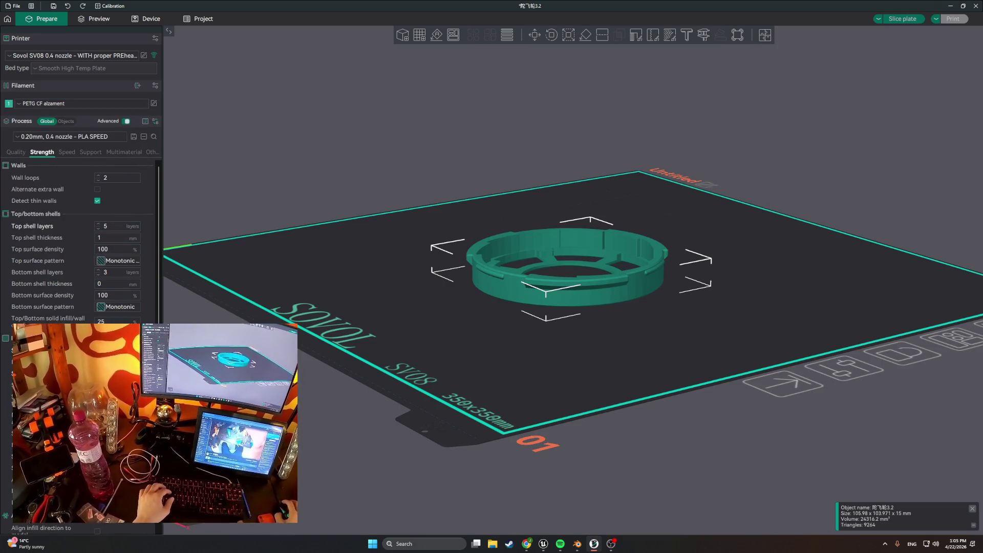
left_click(64, 155)
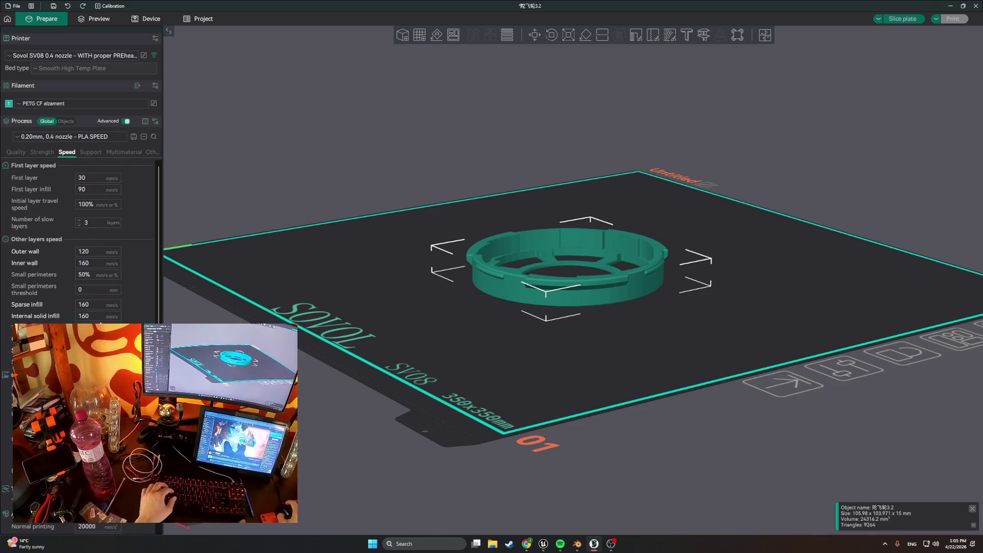
Step: Choose the 0.20mm, 0.4 nozzle - PLA+ Quality process preset and review its strength and quality settings
left_click(113, 137)
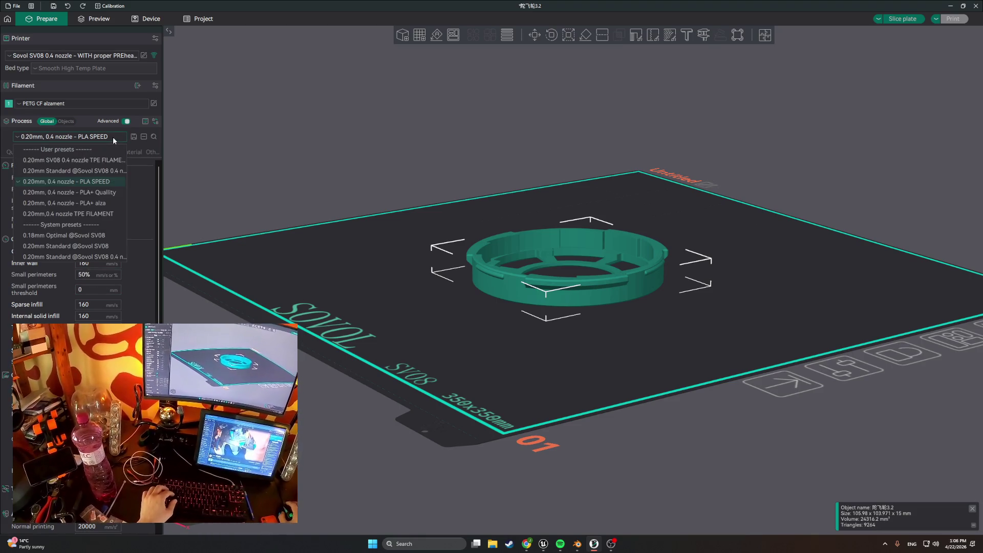
left_click(116, 193)
left_click(39, 153)
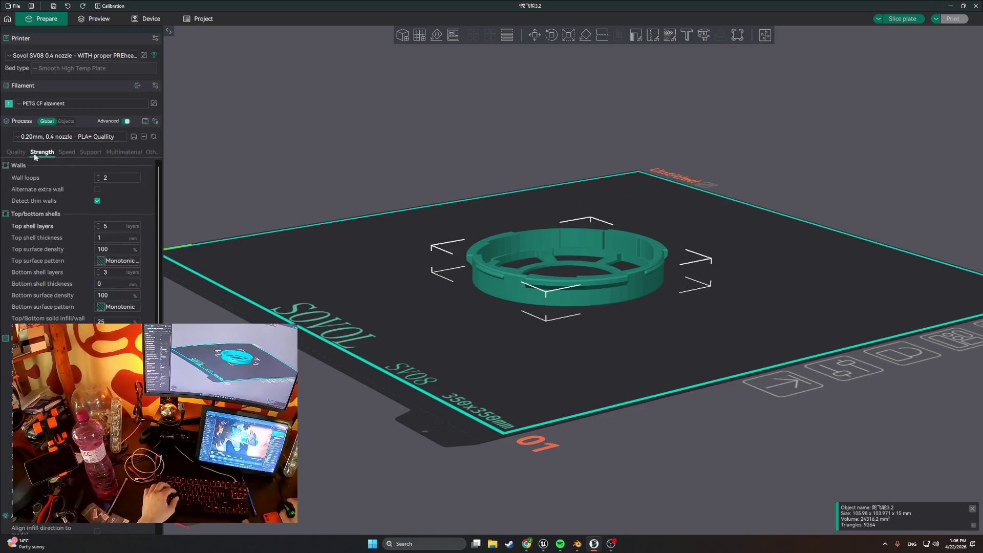
left_click(16, 152)
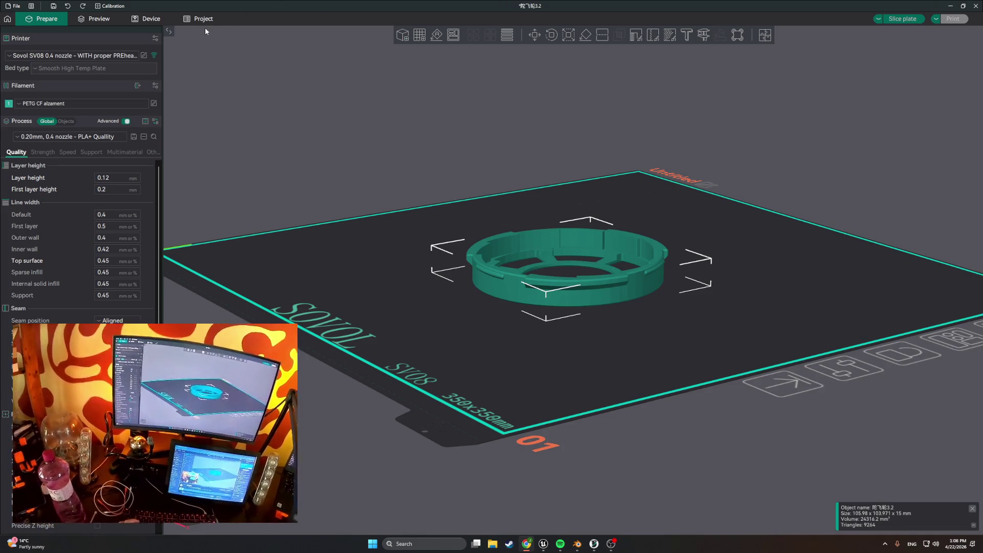
Step: Check the dashboard, review PETG CF material, strength, speed and support settings, then slice the plate
left_click(148, 18)
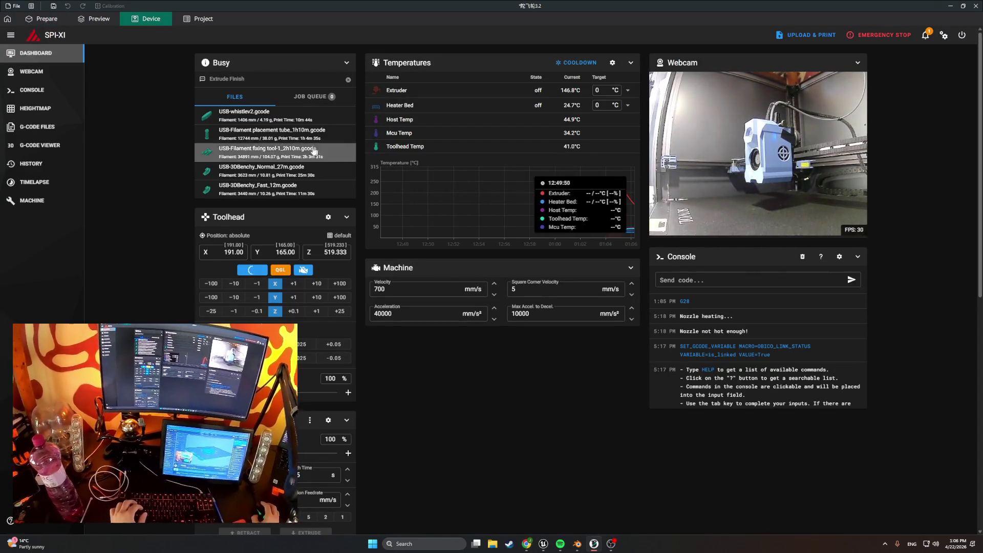
left_click(44, 18)
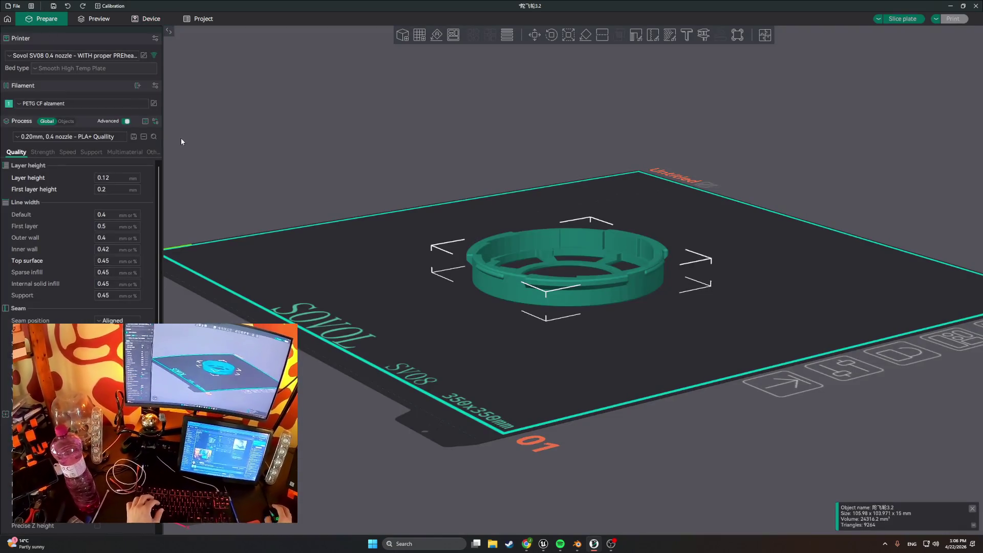
left_click(153, 104)
scroll(523, 261, "down", 5)
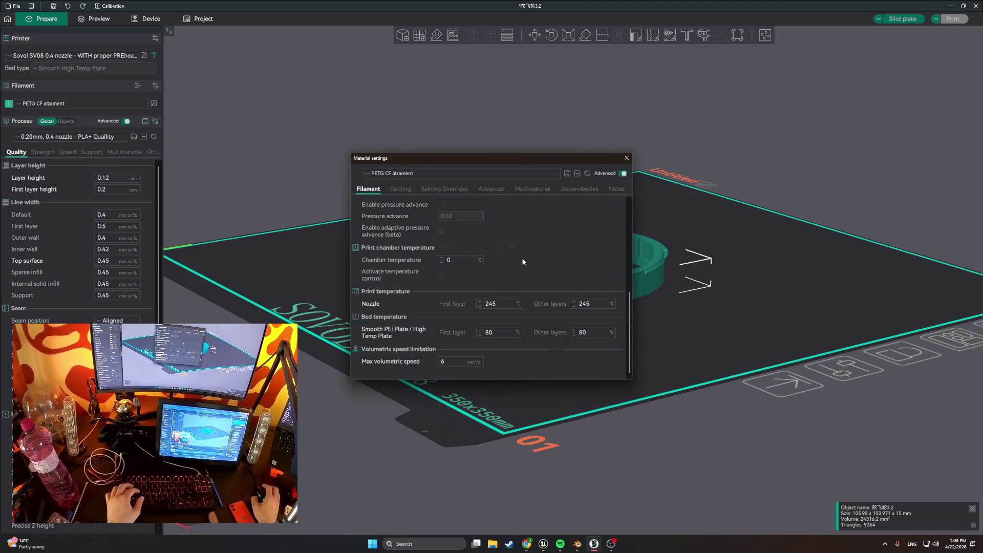
left_click(626, 158)
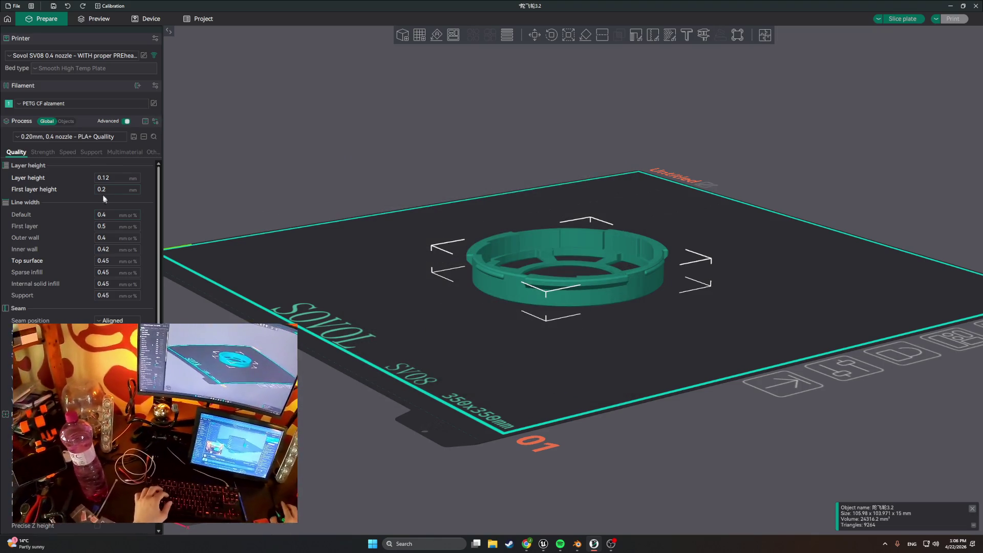
left_click(53, 153)
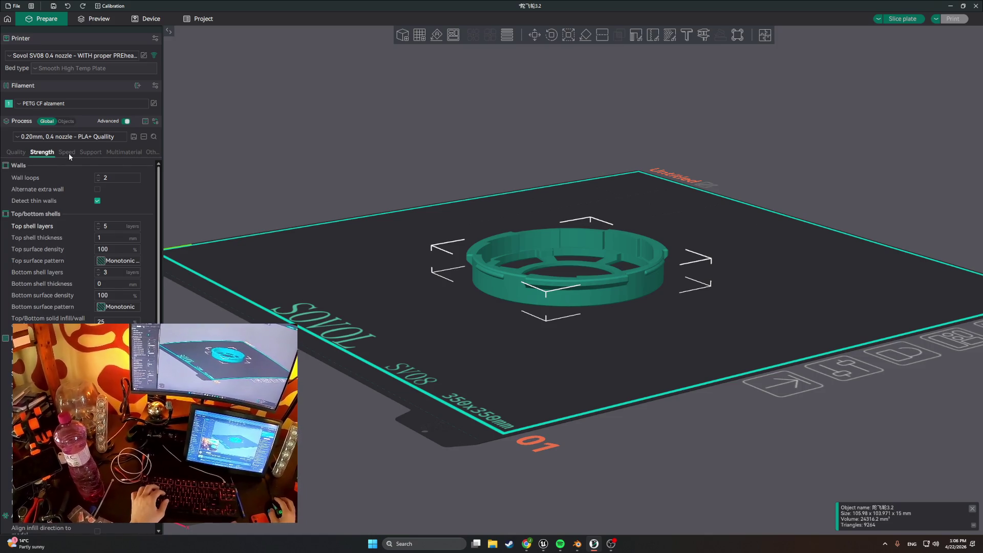
left_click(68, 153)
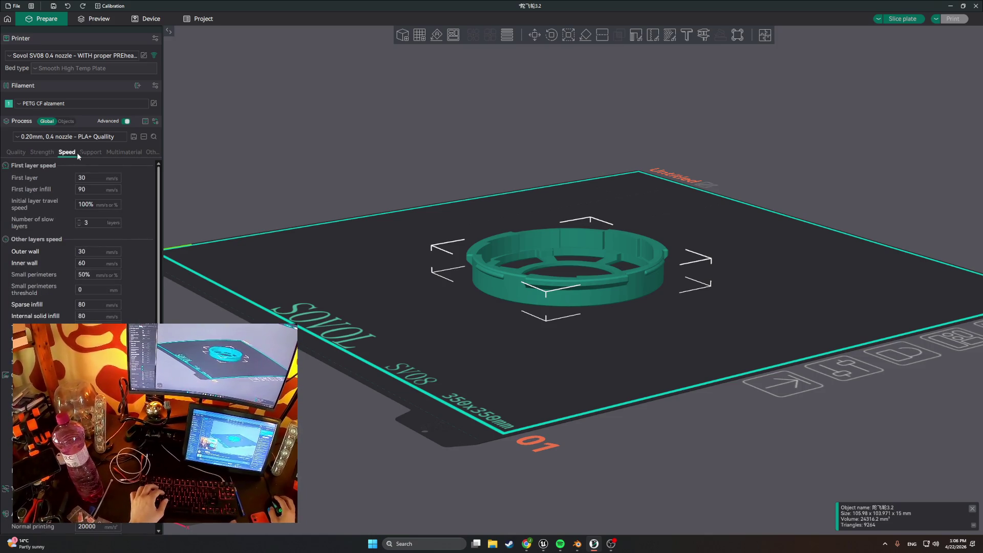
left_click(92, 153)
left_click(902, 19)
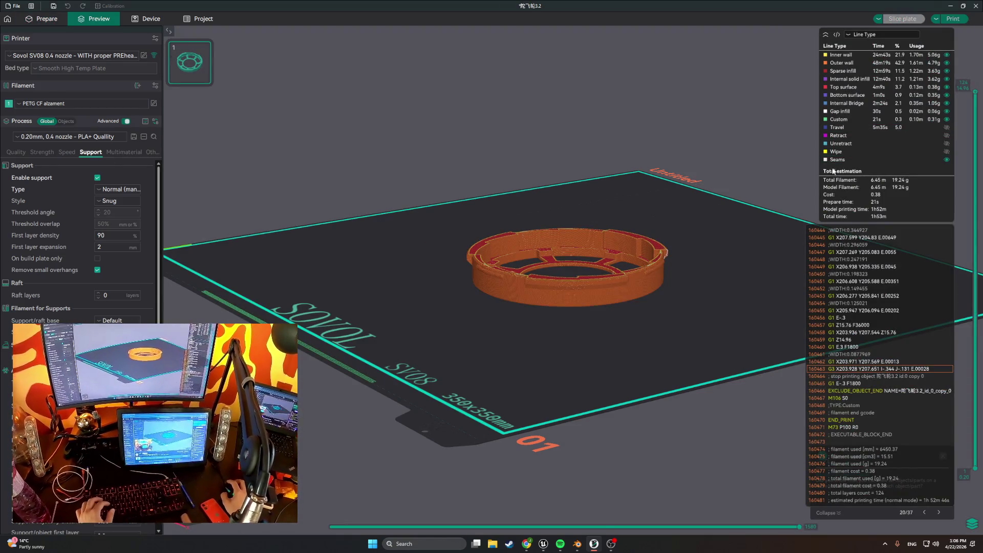
Step: Orbit and zoom the sliced ring preview, then upload its G-code to the printer
mouse_move(589, 215)
left_mouse_down()
mouse_move(564, 194)
mouse_move(621, 183)
mouse_move(563, 190)
mouse_move(566, 158)
mouse_move(546, 156)
mouse_move(543, 171)
mouse_move(543, 114)
mouse_move(586, 175)
mouse_move(607, 160)
mouse_move(563, 162)
left_mouse_up()
scroll(543, 185, "up", 5)
left_click(953, 18)
left_click(460, 289)
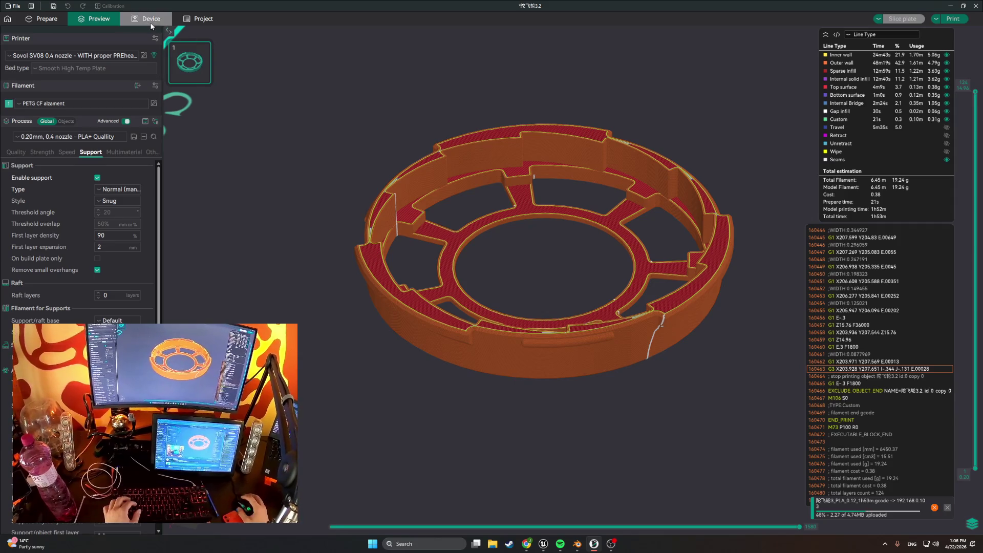
Step: Watch the printer dashboard as the ring print starts, then bring Blender forward
left_click(148, 18)
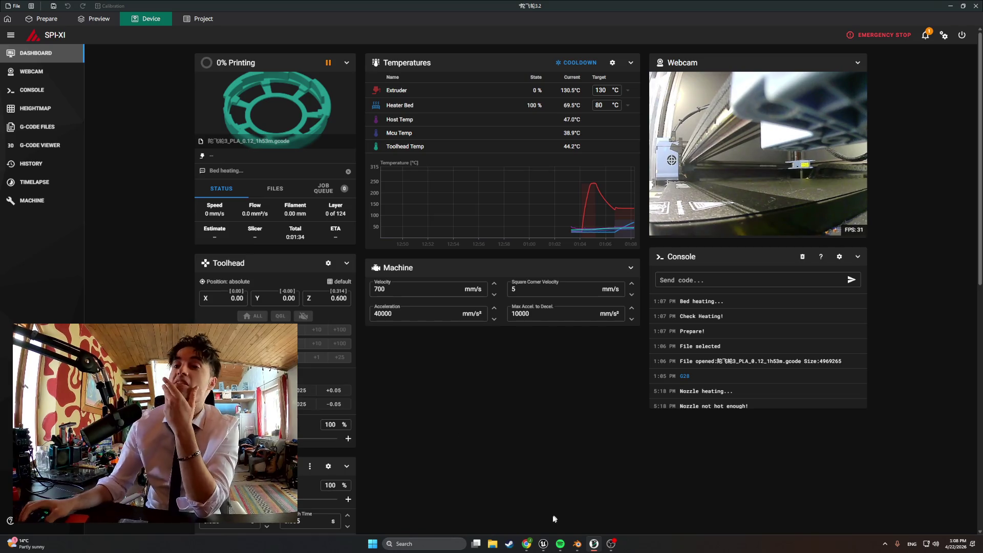
left_click(577, 544)
Step: Open StartingAparatmentBASE1.blend in Blender, then switch to Unreal Engine and fly over the house walls
key("Escape")
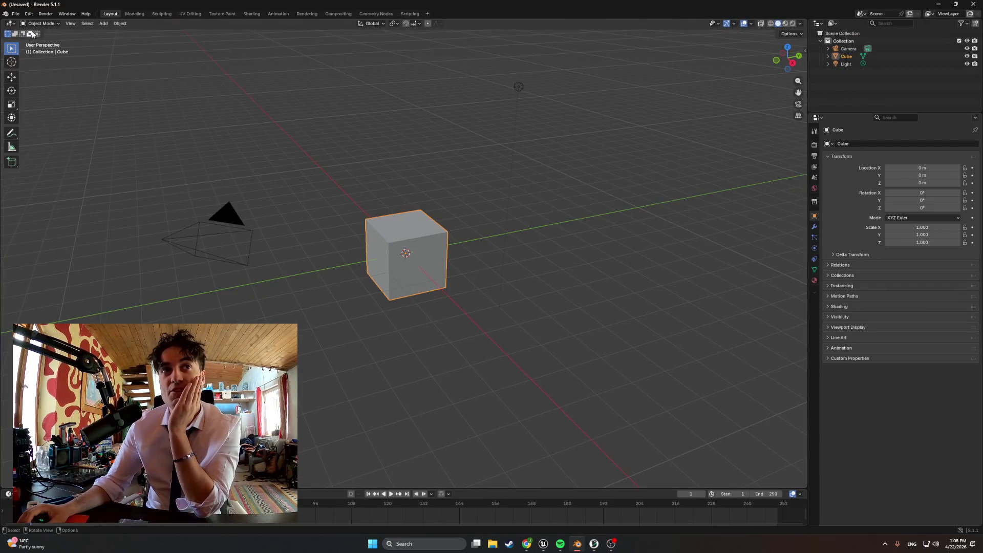
left_click(16, 13)
left_click(31, 33)
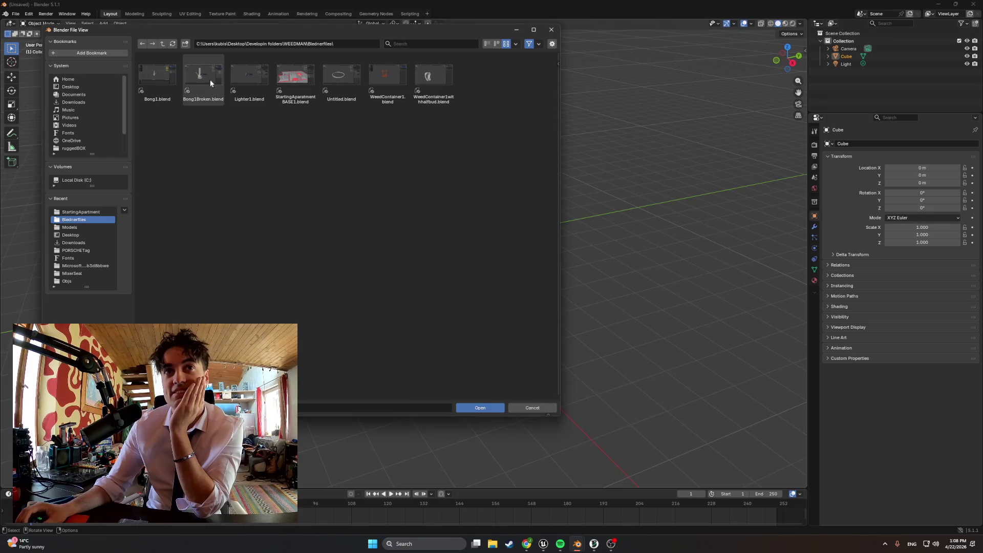
double_click(296, 79)
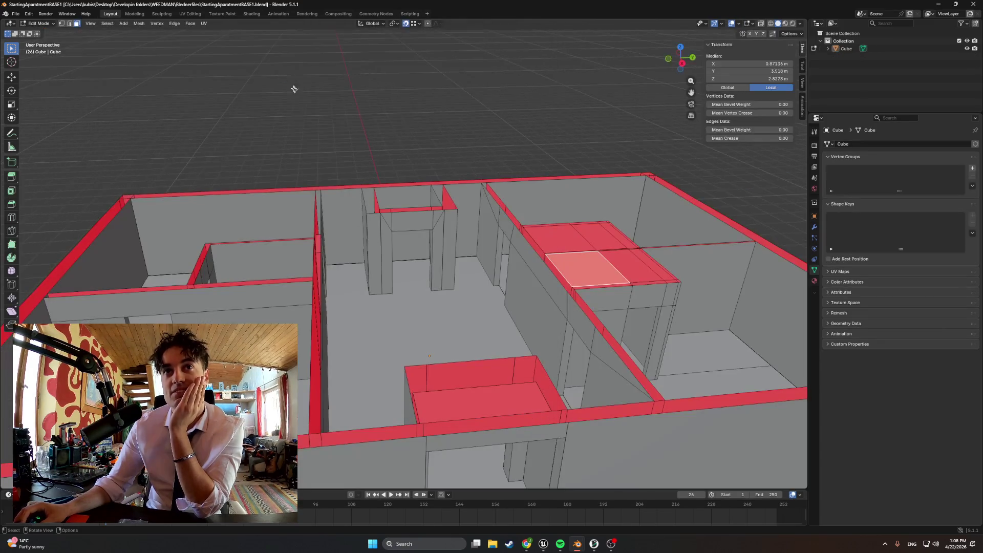
scroll(348, 129, "down", 2)
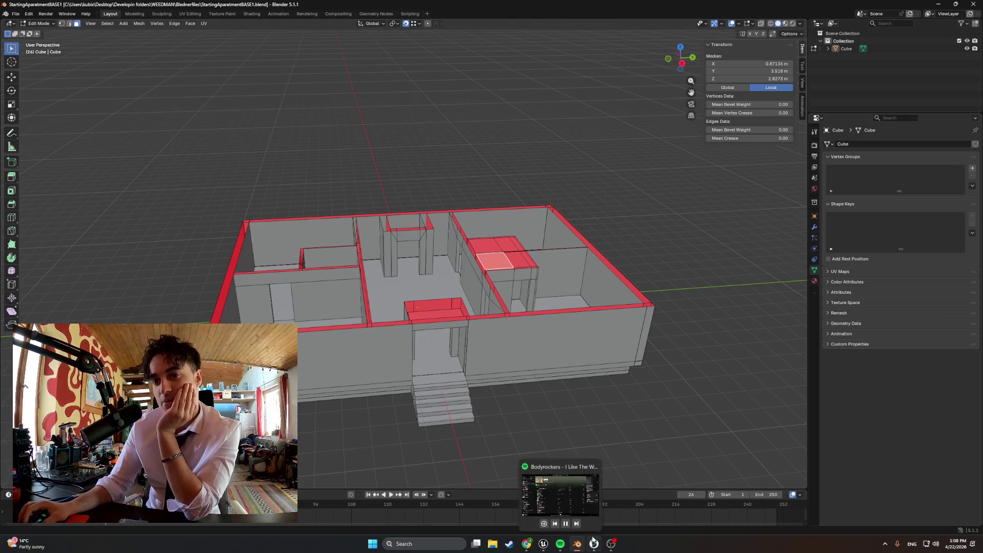
left_click(543, 543)
mouse_move(500, 344)
right_mouse_down()
mouse_move(296, 330)
mouse_move(318, 328)
mouse_move(261, 334)
mouse_move(287, 331)
right_mouse_up()
Step: Fly the Unreal camera toward the front stairs, then return to Blender and orbit the apartment mesh
left_click(665, 461)
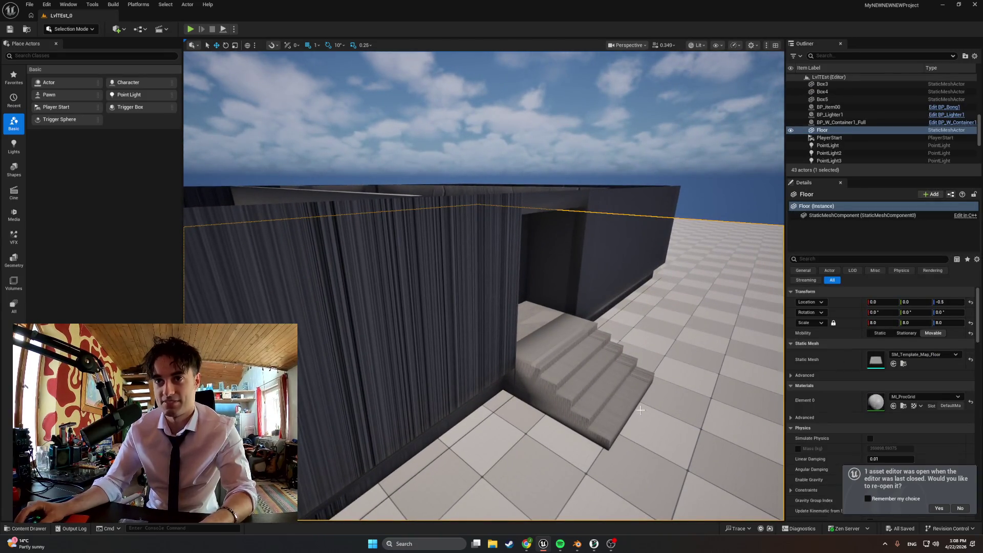
left_click(578, 545)
right_click(537, 431)
mouse_move(619, 408)
middle_mouse_down()
mouse_move(472, 357)
mouse_move(487, 402)
mouse_move(450, 377)
mouse_move(464, 422)
mouse_move(469, 414)
middle_mouse_up()
scroll(487, 402, "up", 5)
scroll(449, 378, "down", 5)
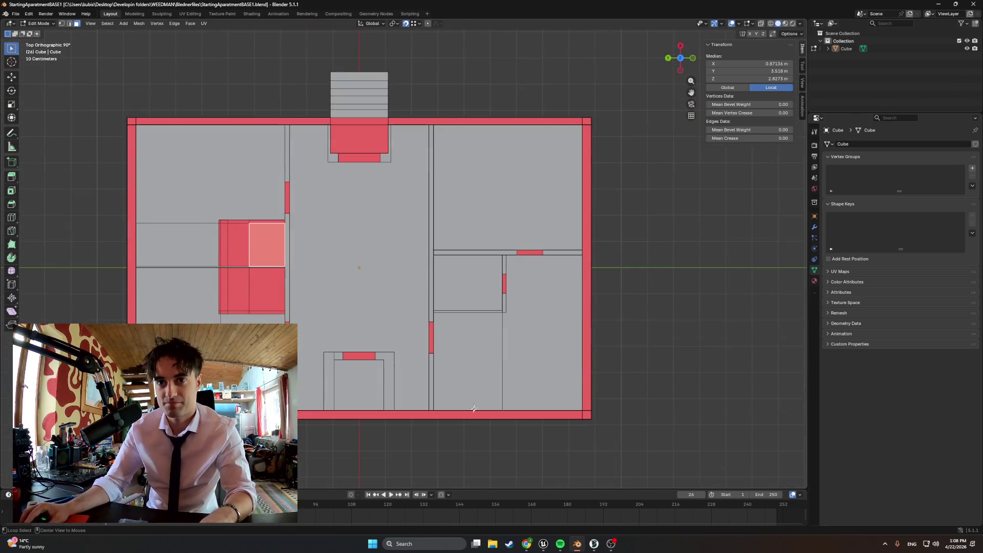
Step: Orbit the apartment mesh from the top view to a tilted view of the closed block's top
mouse_move(494, 379)
middle_mouse_down()
mouse_move(442, 312)
mouse_move(502, 334)
middle_mouse_up()
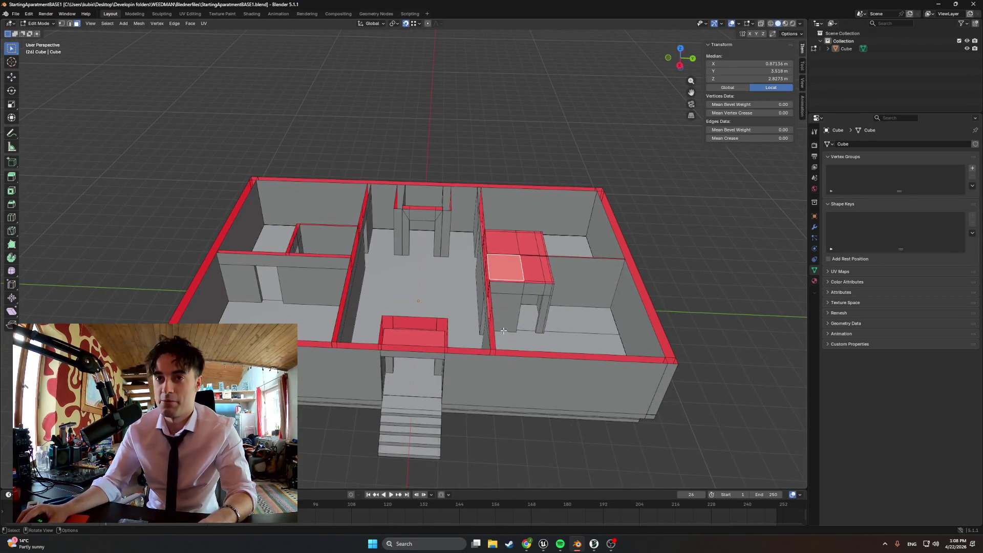
scroll(503, 332, "up", 5)
scroll(502, 326, "down", 4)
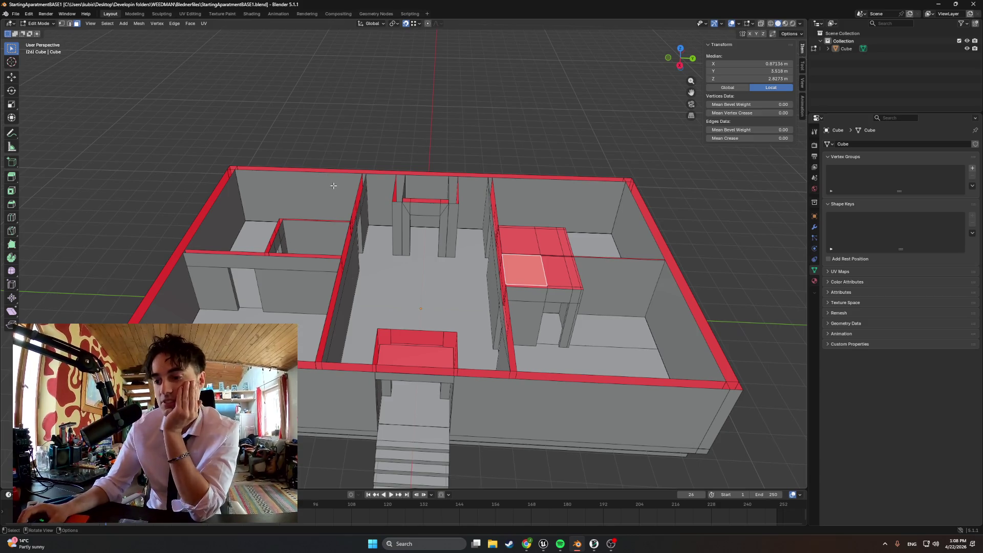
mouse_move(373, 202)
middle_mouse_down()
mouse_move(479, 245)
mouse_move(359, 248)
mouse_move(401, 250)
mouse_move(415, 391)
mouse_move(674, 369)
mouse_move(457, 417)
middle_mouse_up()
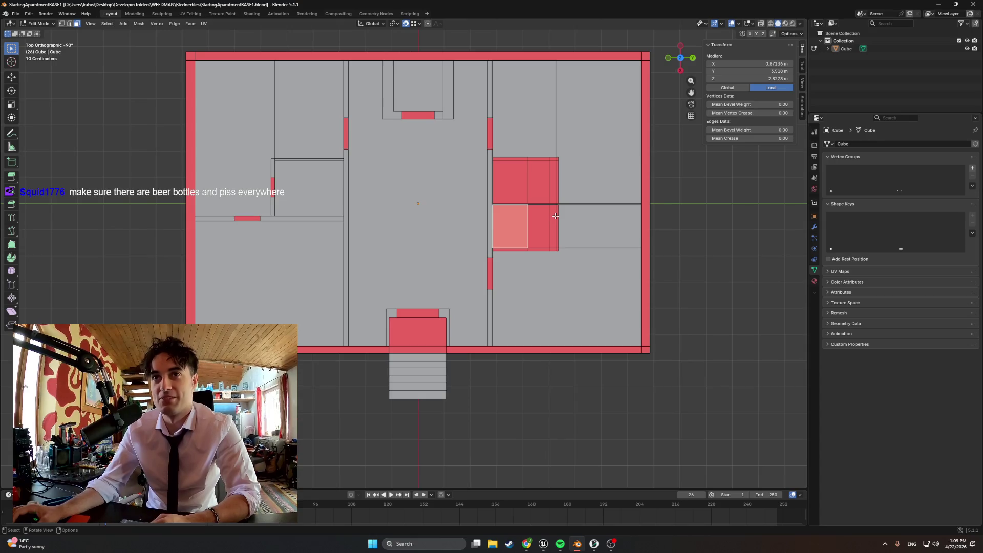
middle_click_drag(438, 116, 428, 88)
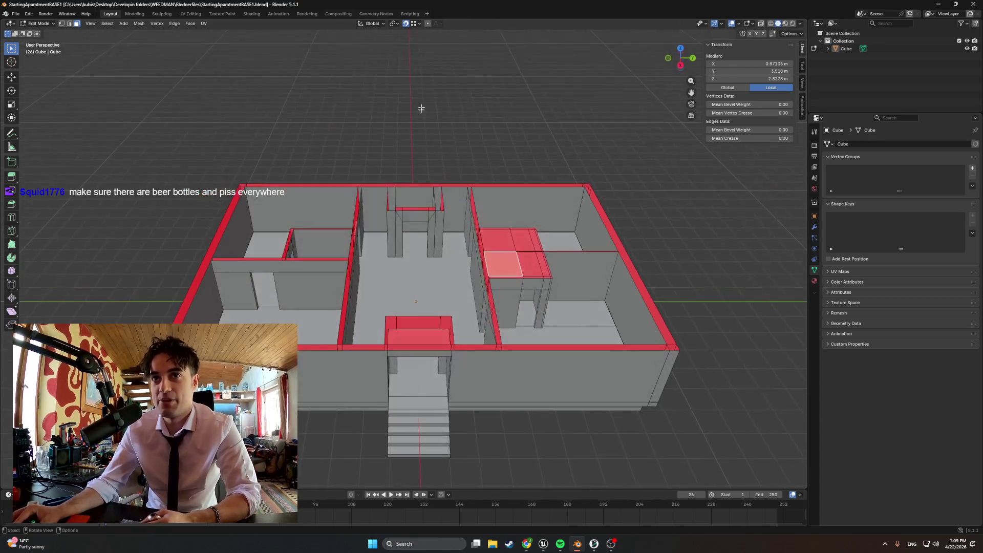
mouse_move(418, 270)
middle_mouse_down()
mouse_move(426, 254)
mouse_move(260, 112)
mouse_move(340, 178)
mouse_move(285, 188)
mouse_move(267, 179)
middle_mouse_up()
scroll(297, 189, "down", 3)
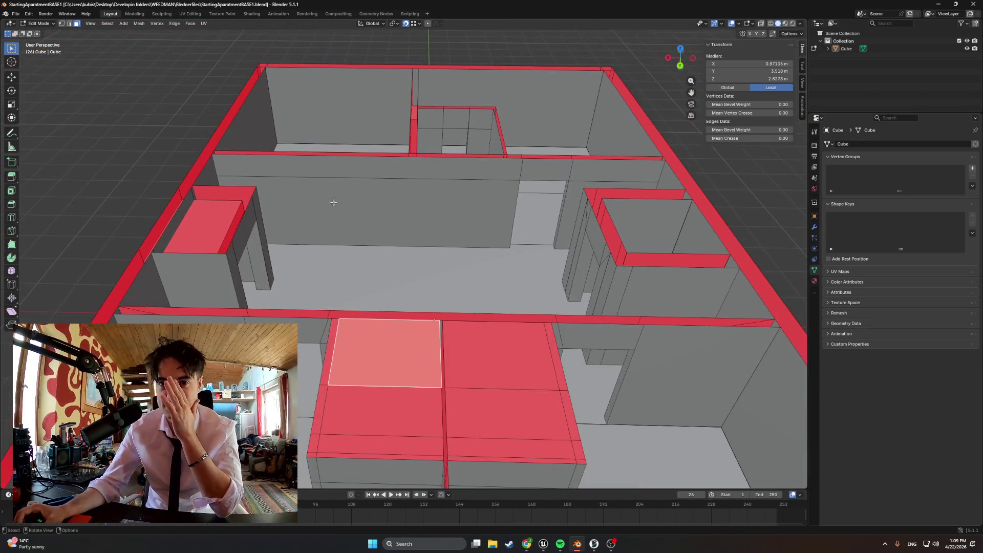
middle_click_drag(382, 207, 461, 266)
Step: Shift-select the block's five top faces and delete them with X > Faces
left_click(512, 384, "shift")
left_click(589, 392, "shift")
left_click(605, 356, "shift")
left_click(599, 339, "shift")
left_click(561, 308, "shift")
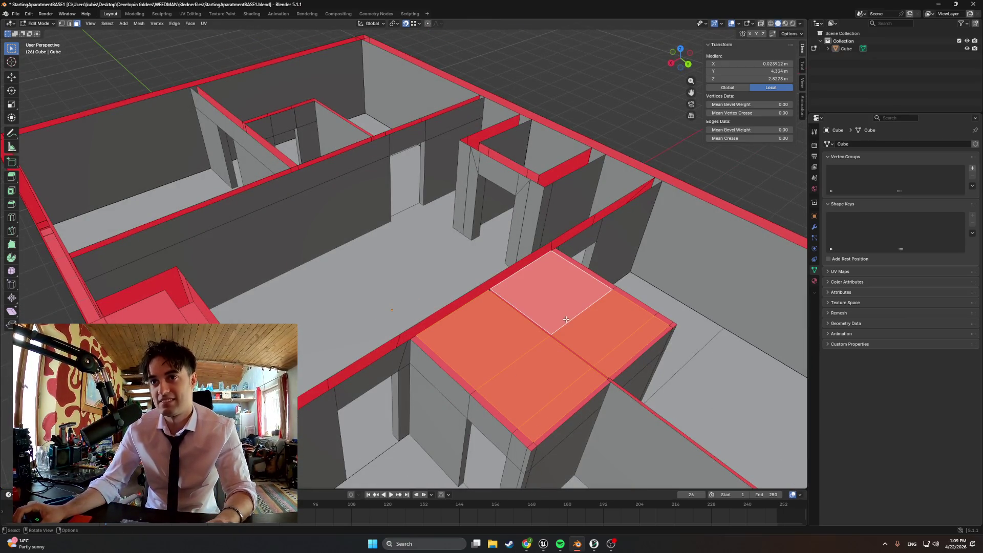
key("x")
left_click(518, 318)
Step: Orbit and zoom around the opened block to inspect the whole apartment from several sides
mouse_move(394, 258)
middle_mouse_down()
mouse_move(444, 251)
mouse_move(419, 245)
middle_mouse_up()
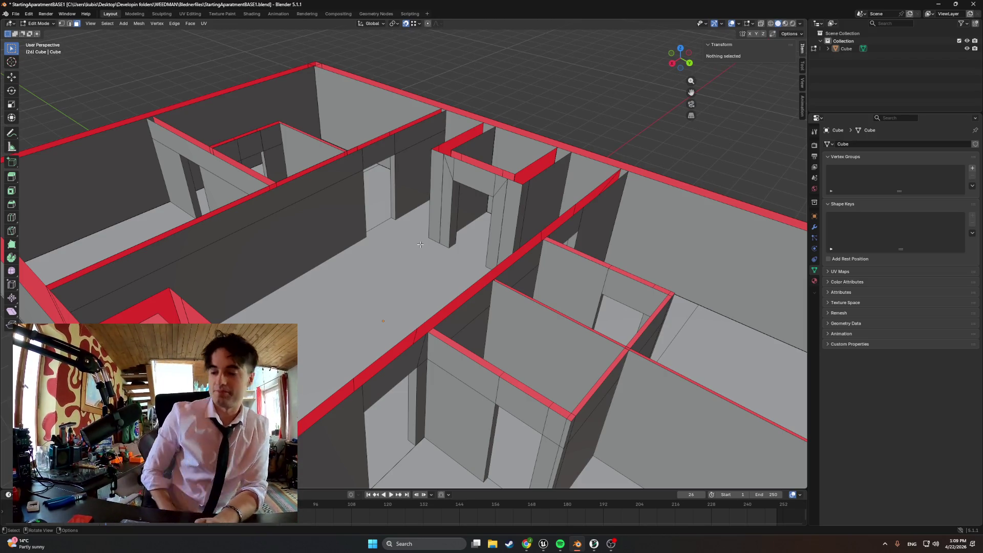
key("Up")
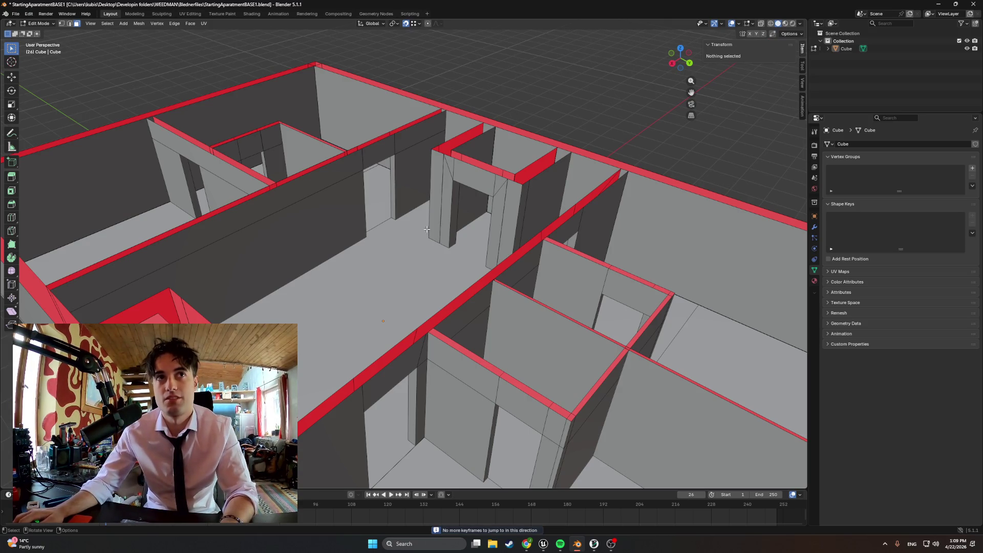
scroll(357, 227, "down", 3)
mouse_move(352, 257)
middle_mouse_down()
mouse_move(422, 212)
mouse_move(367, 210)
middle_mouse_up()
scroll(427, 209, "up", 8)
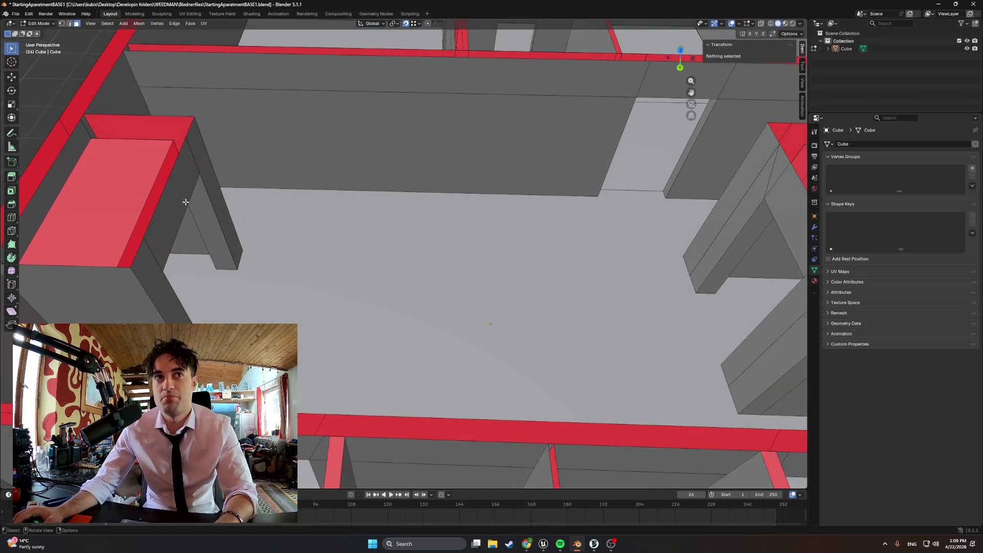
scroll(186, 201, "down", 5)
mouse_move(185, 202)
middle_mouse_down()
mouse_move(398, 228)
mouse_move(374, 240)
middle_mouse_up()
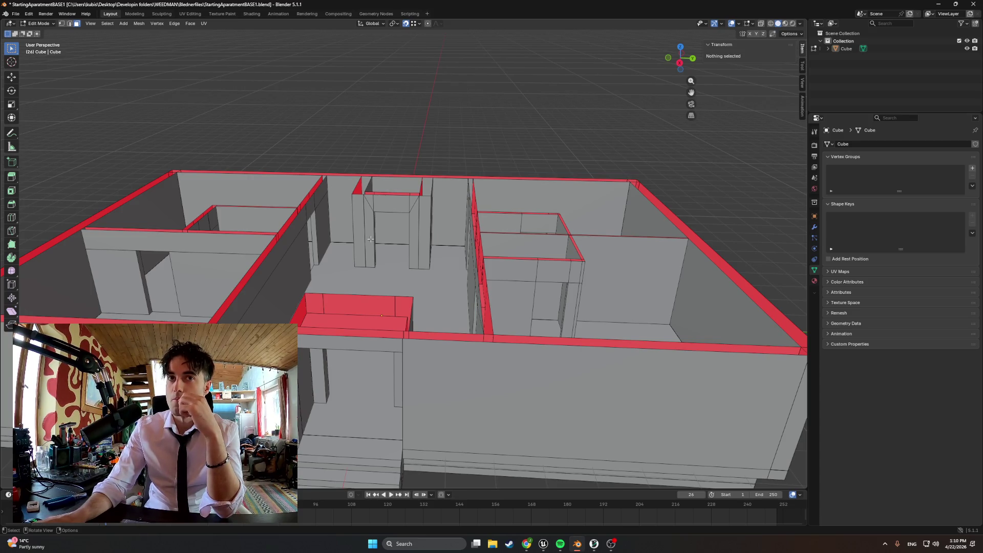
Step: In Unreal Engine, play the LvlTEst_0 level, walk up the staircase, then stop the session
left_click(544, 544)
mouse_move(537, 326)
right_mouse_down()
mouse_move(389, 321)
mouse_move(410, 323)
mouse_move(393, 300)
right_mouse_up()
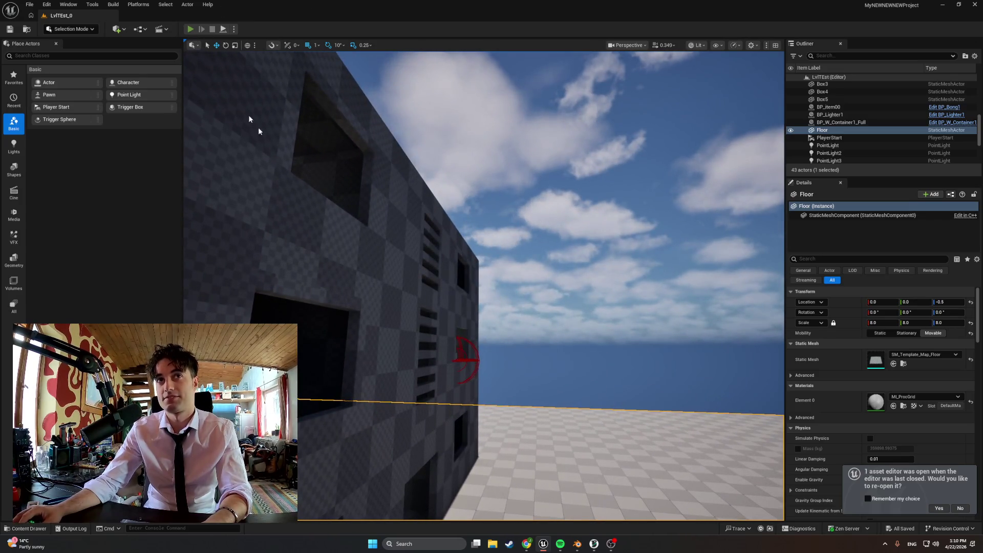
left_click(190, 30)
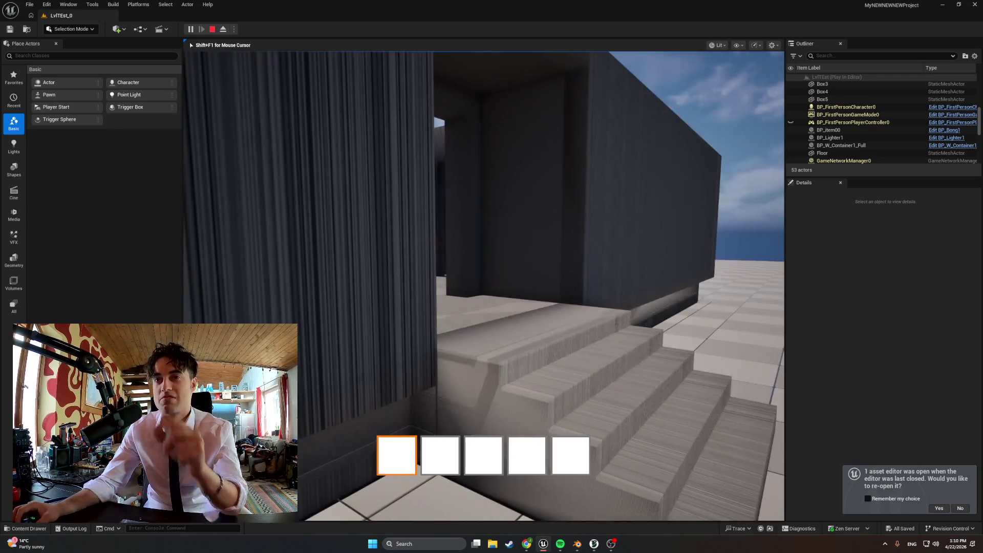
scroll(484, 285, "down", 3)
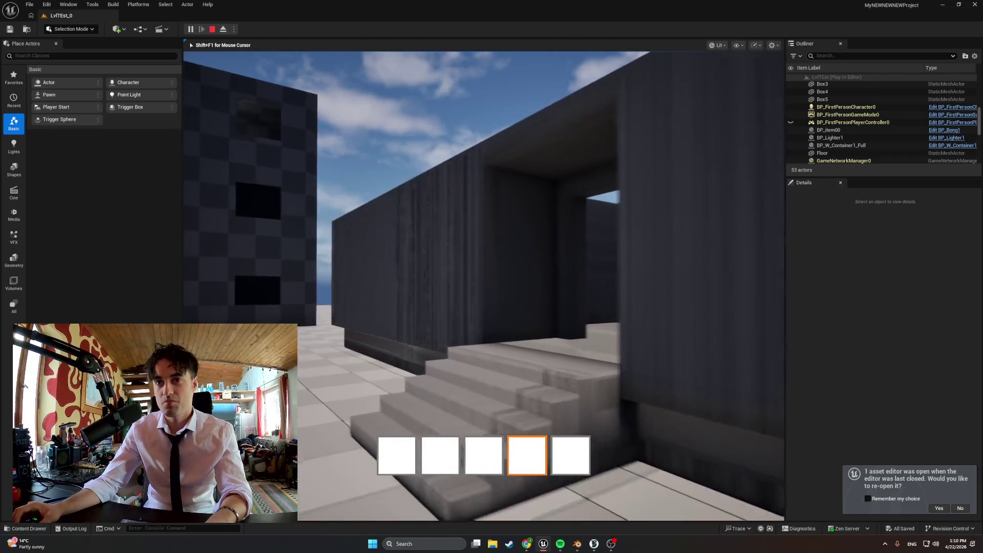
key("Escape")
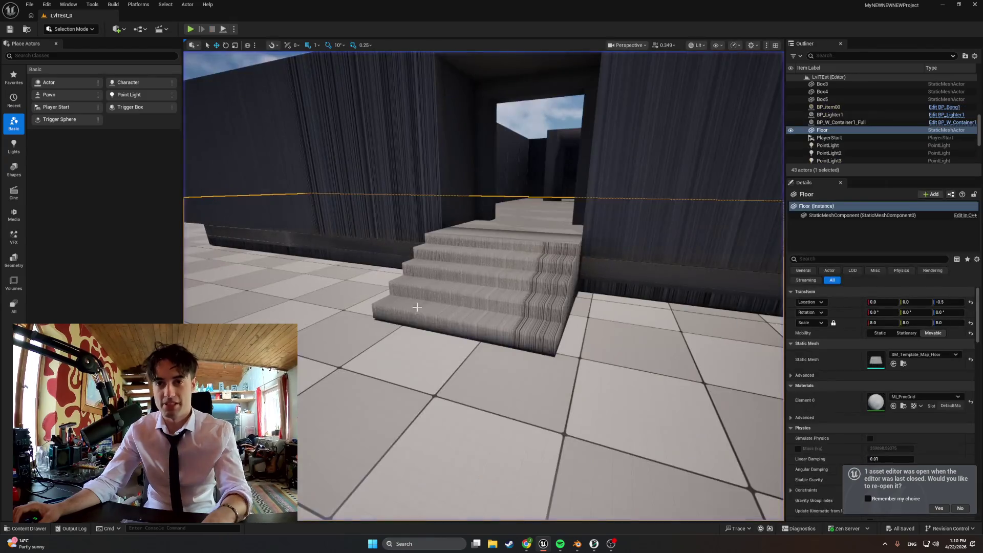
key("ctrl+space")
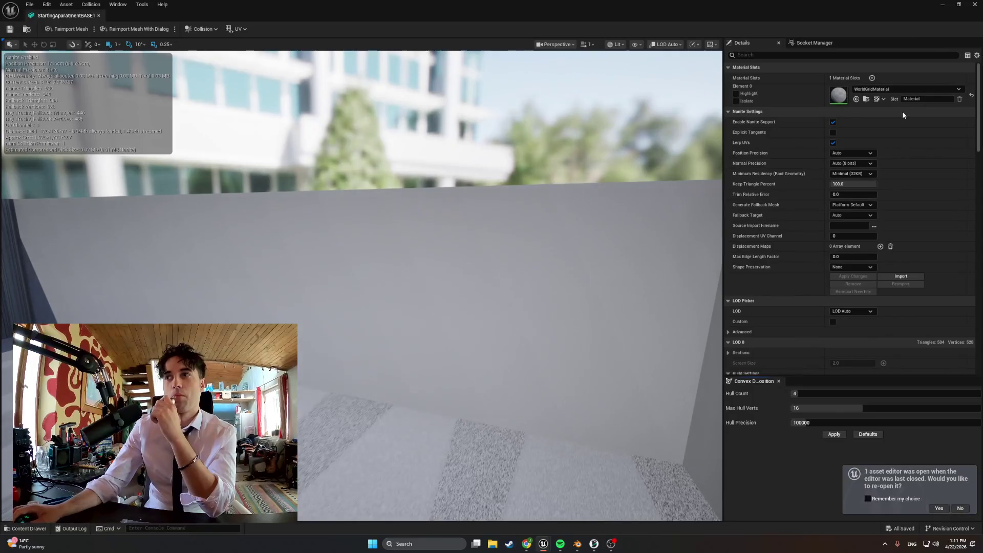
Step: Set the mesh's Element 0 slot to BongGlassMaterial, save with Ctrl+S and close the mesh editor
left_click(892, 90)
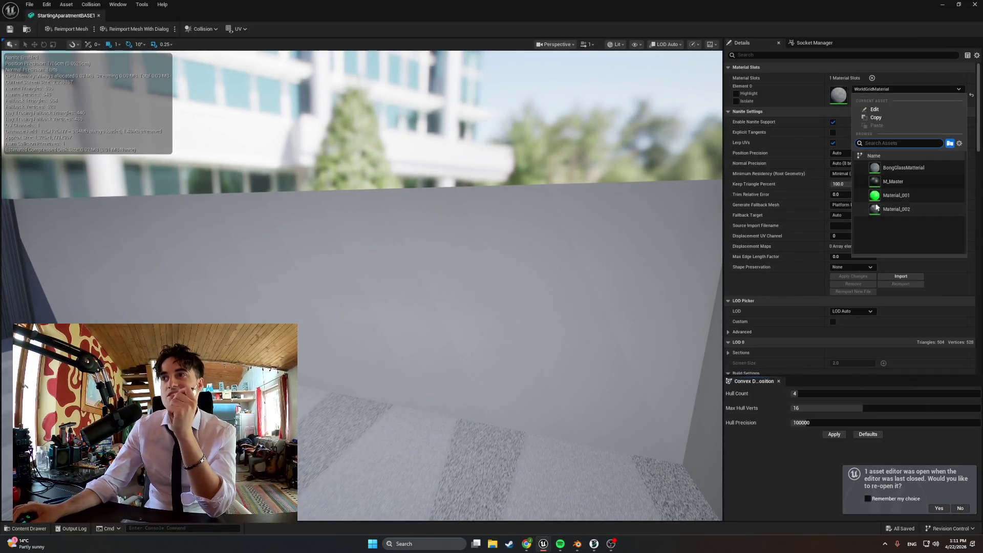
left_click(902, 169)
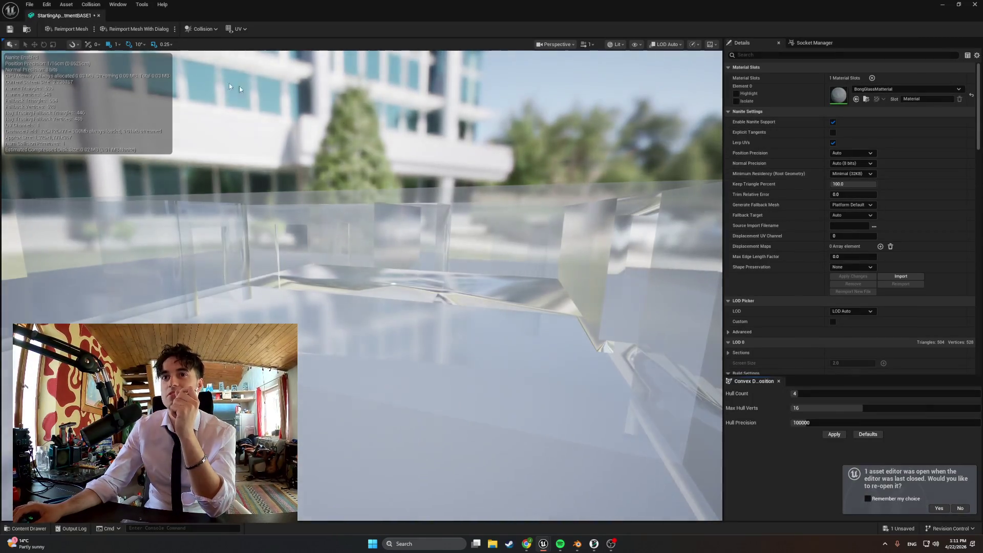
key("ctrl+s")
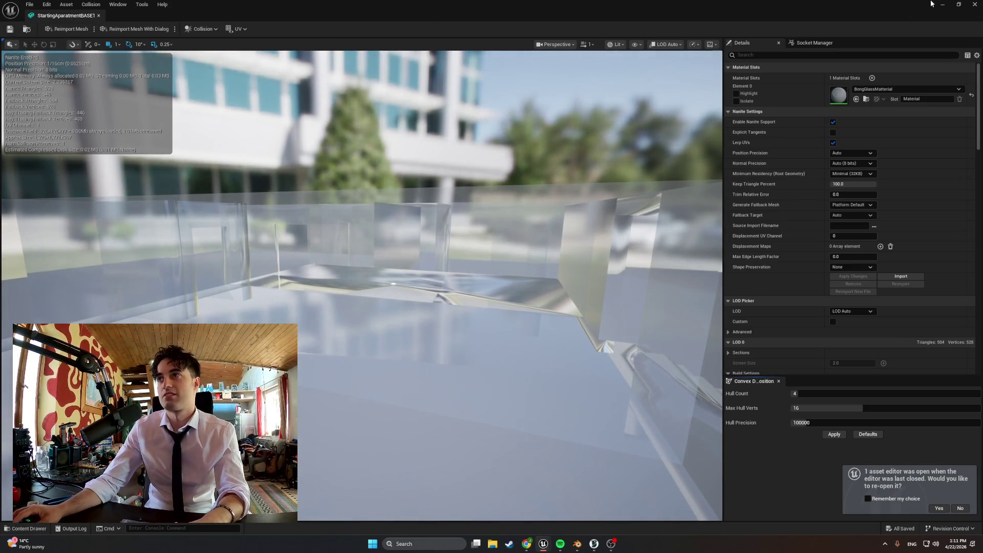
left_click(976, 11)
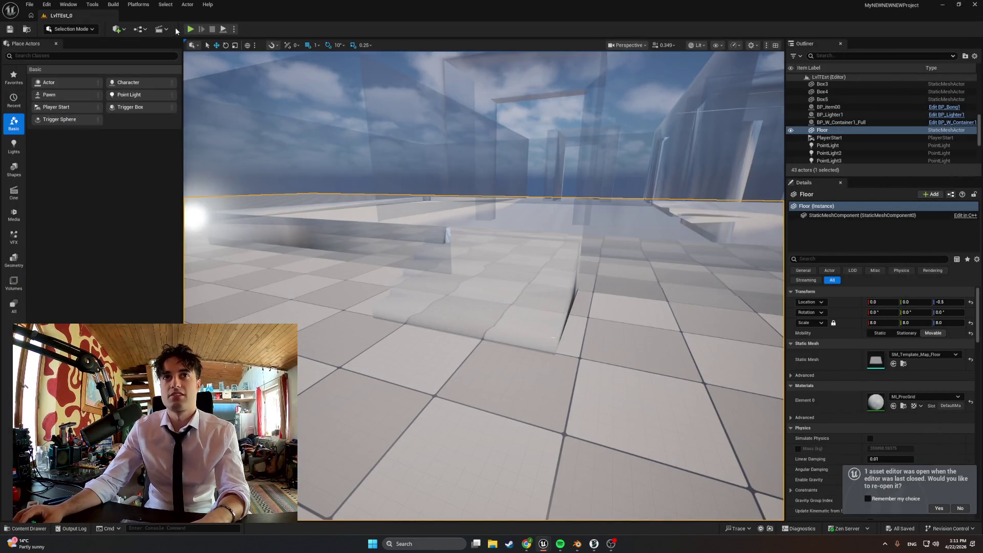
left_click(190, 29)
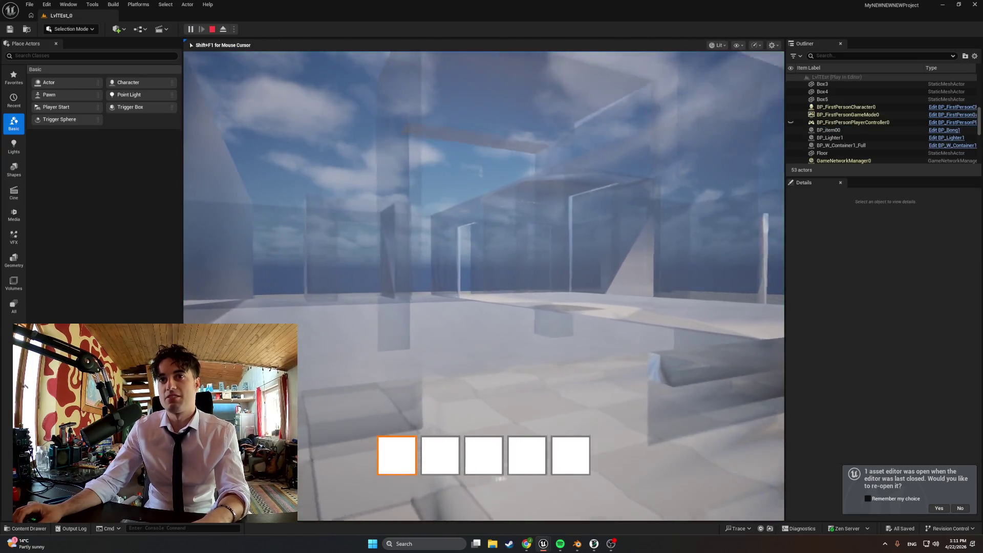
key("w")
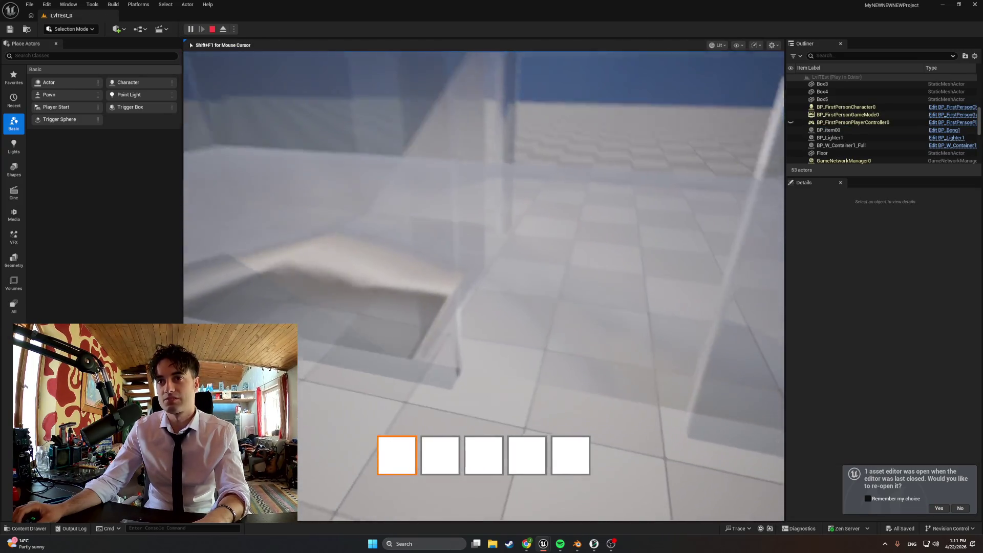
key("w")
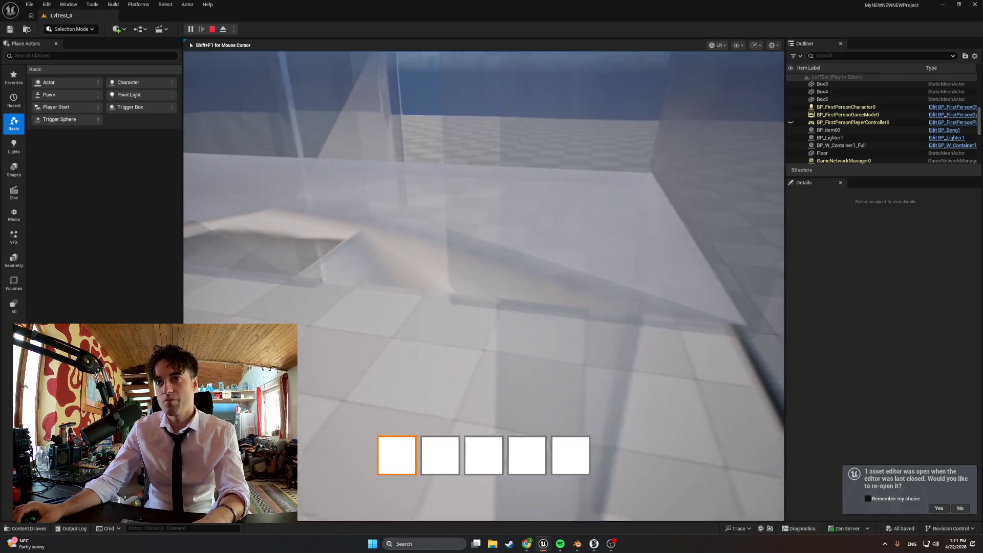
key("w")
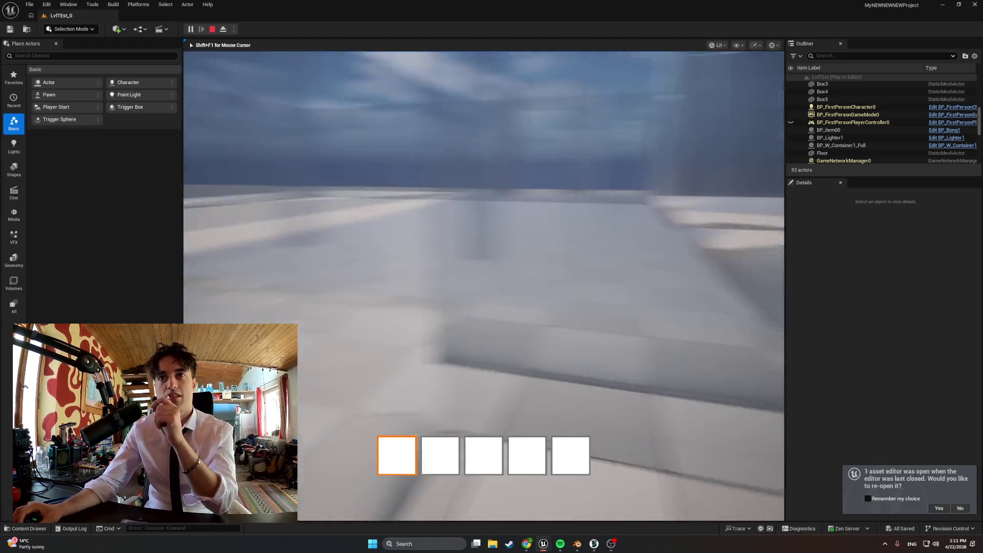
key("w")
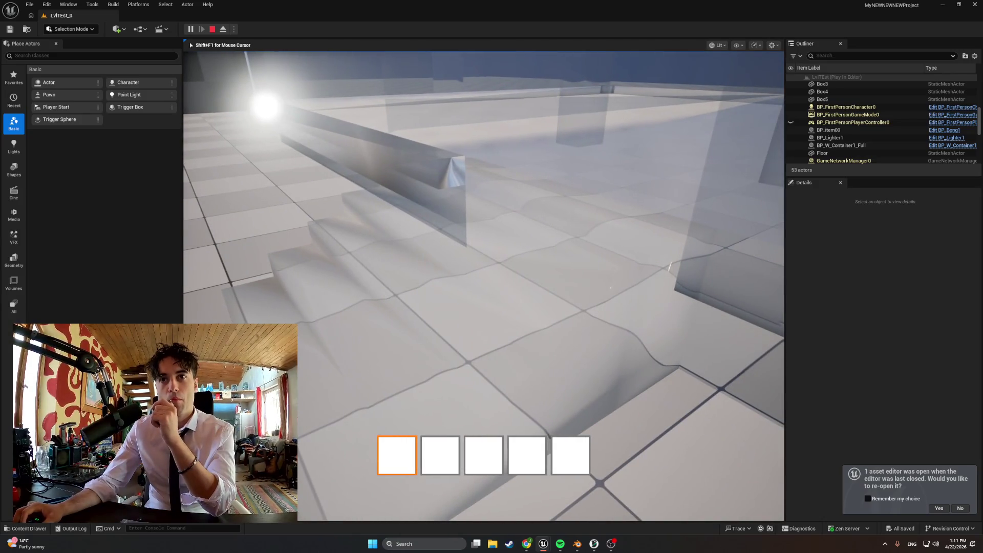
key("w")
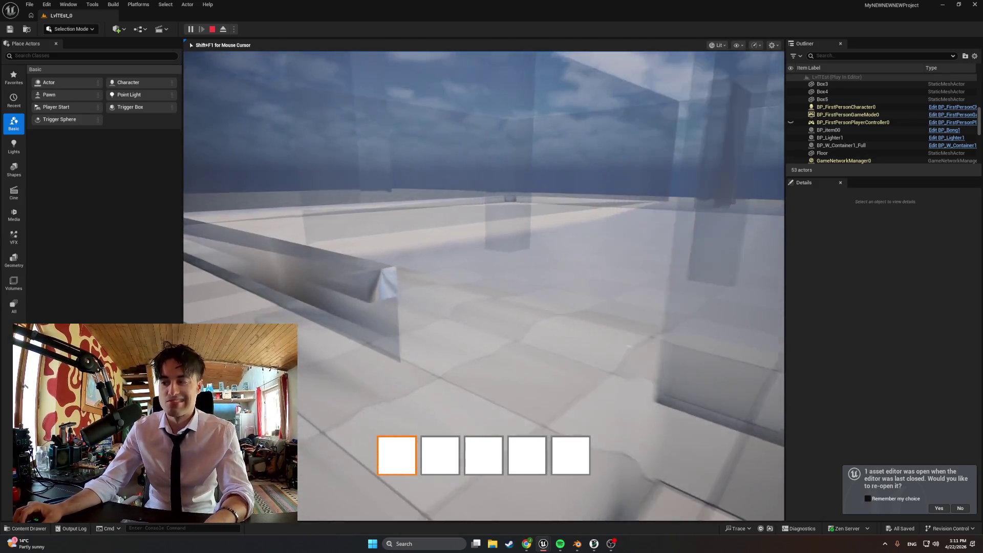
key("w")
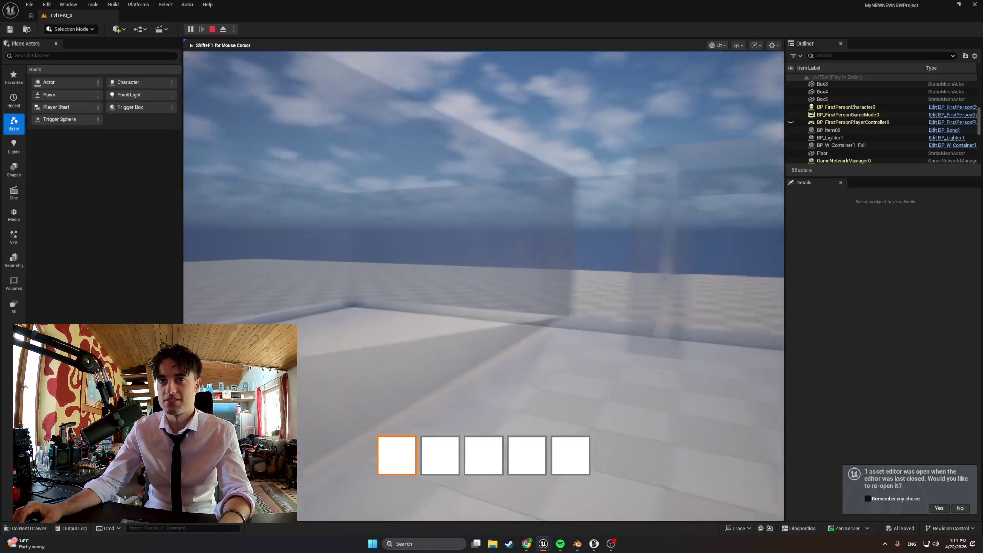
key("Escape")
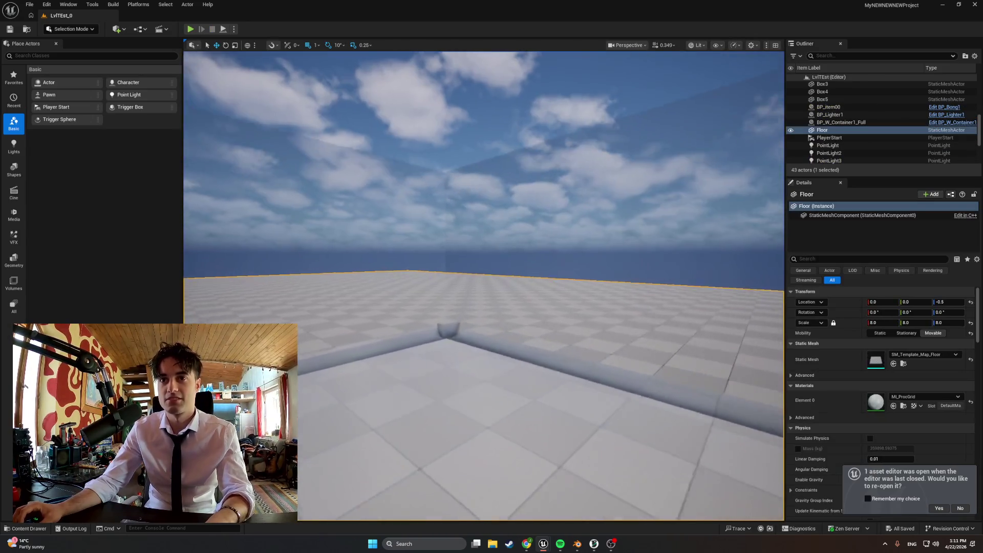
Step: Force-delete the StartingAparatmentBASE1 mesh asset from the Content Drawer, then return to Blender
mouse_move(483, 286)
right_mouse_down()
mouse_move(477, 333)
mouse_move(461, 317)
mouse_move(430, 223)
mouse_move(309, 215)
right_mouse_up()
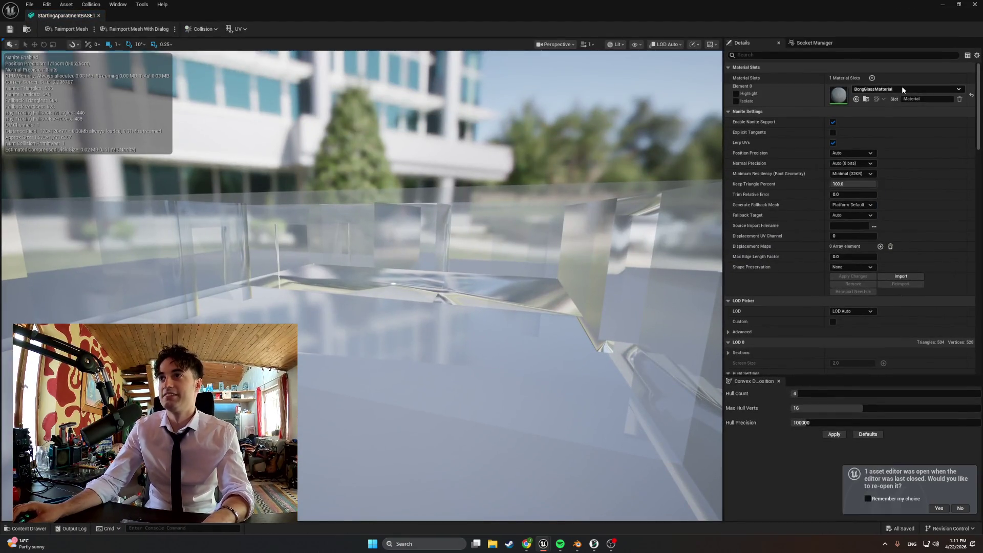
left_click(880, 89)
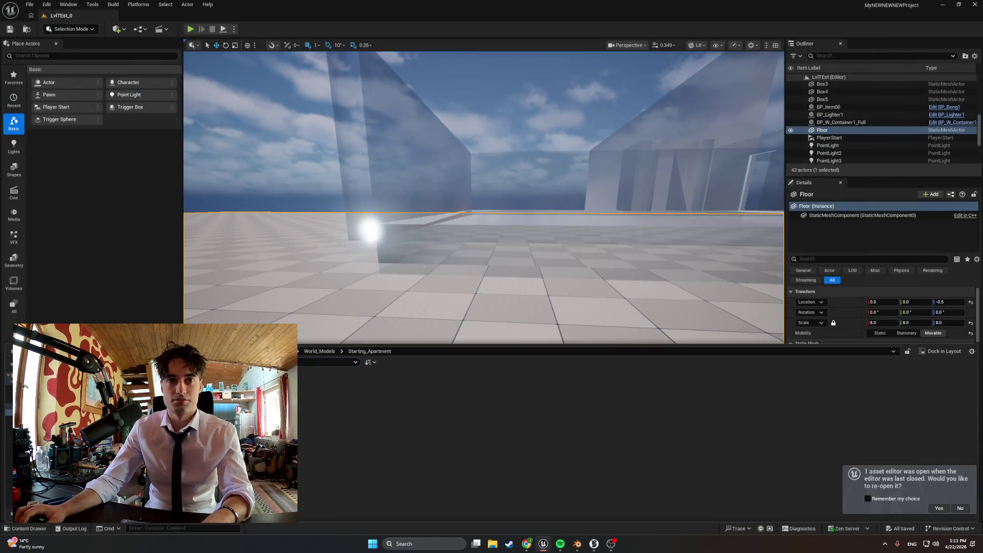
right_click(105, 320)
left_click(154, 78)
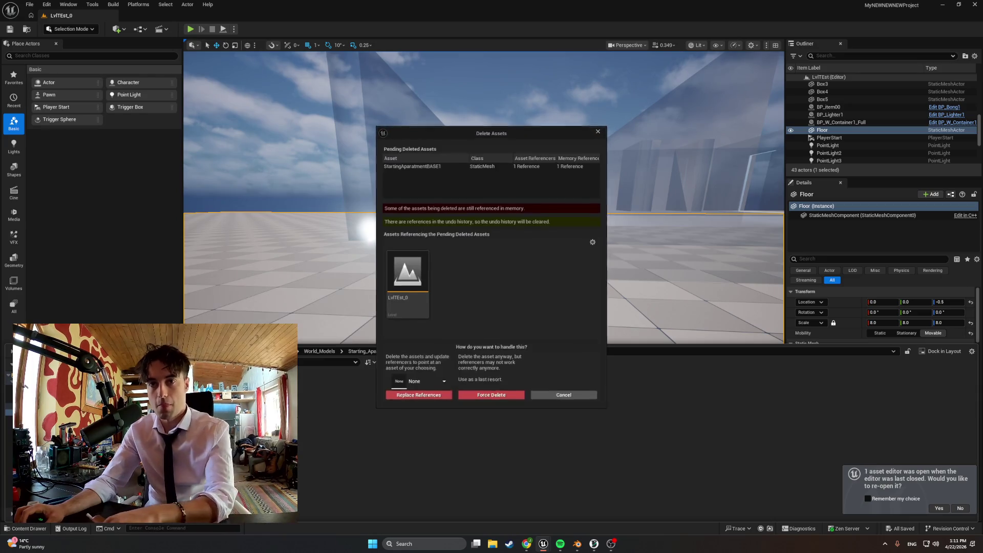
left_click(471, 395)
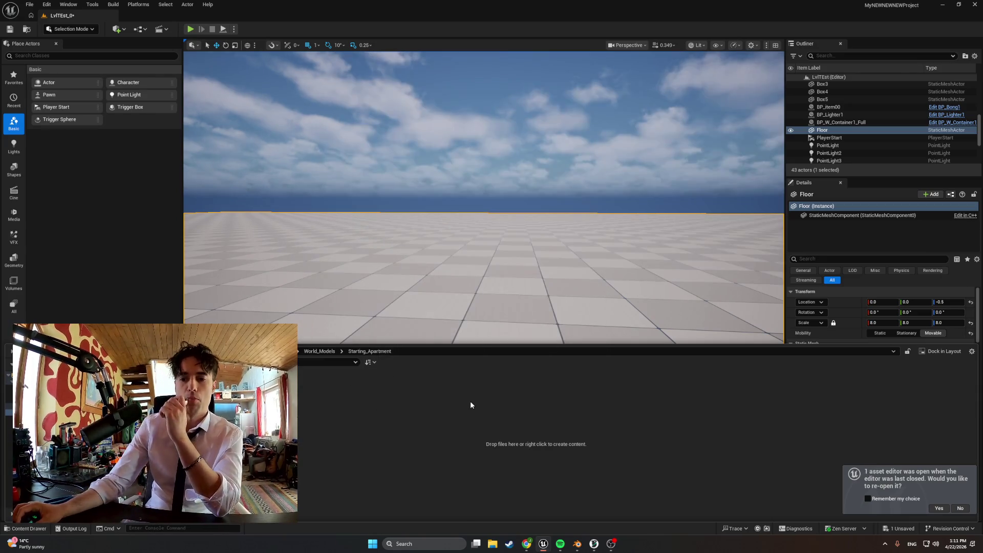
mouse_move(592, 541)
left_click(593, 502)
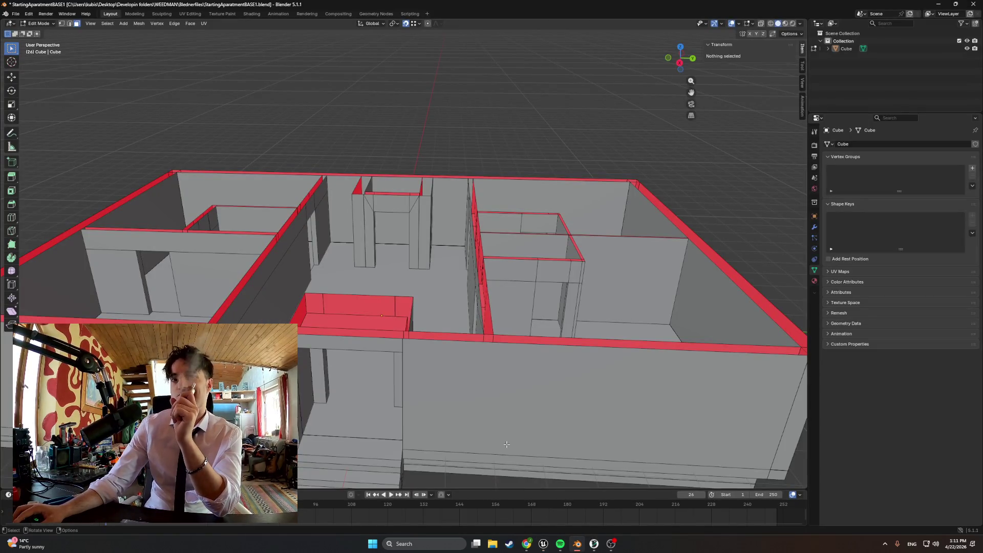
Step: Dismiss the X delete menu and try the toolbar's cursor and move tools
middle_click_drag(516, 398, 417, 351)
key("w")
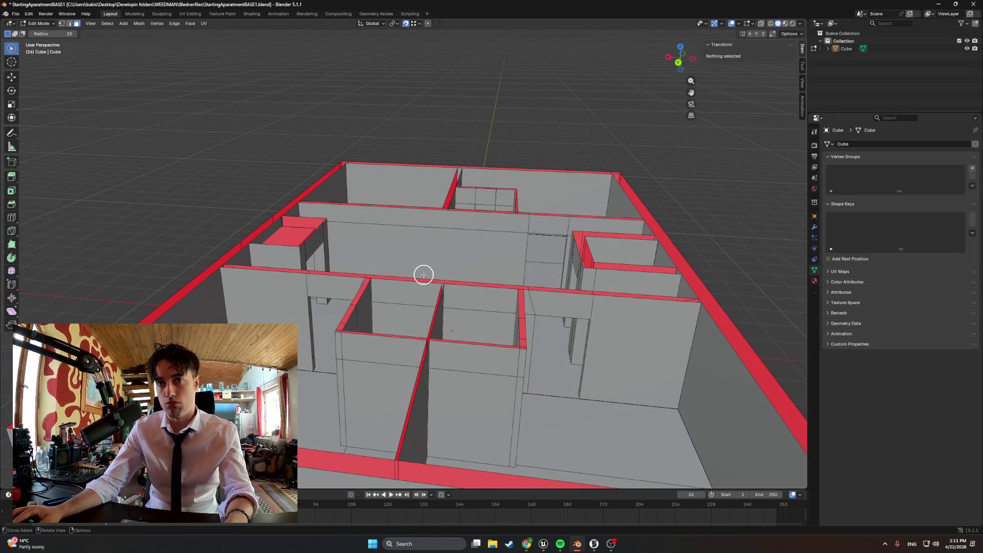
key("x")
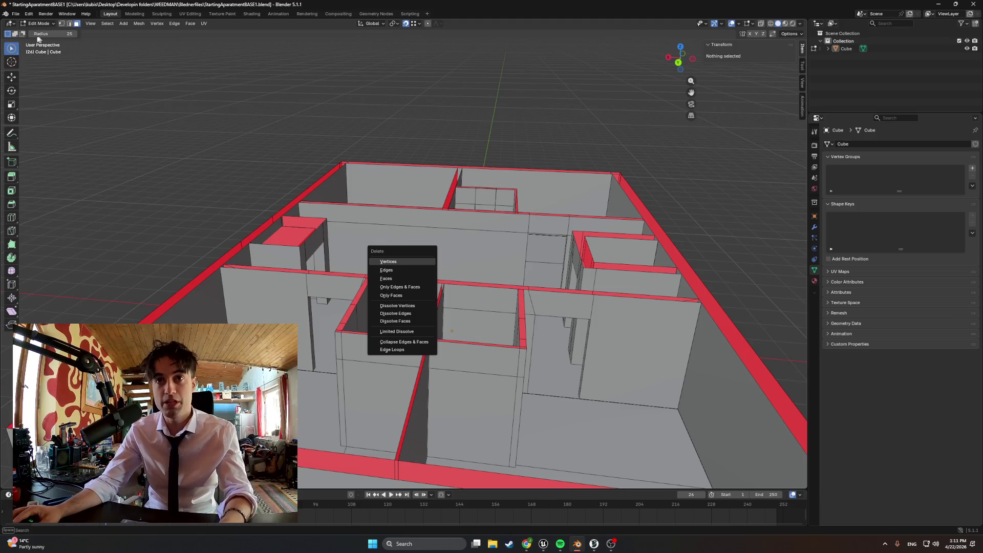
key("Escape")
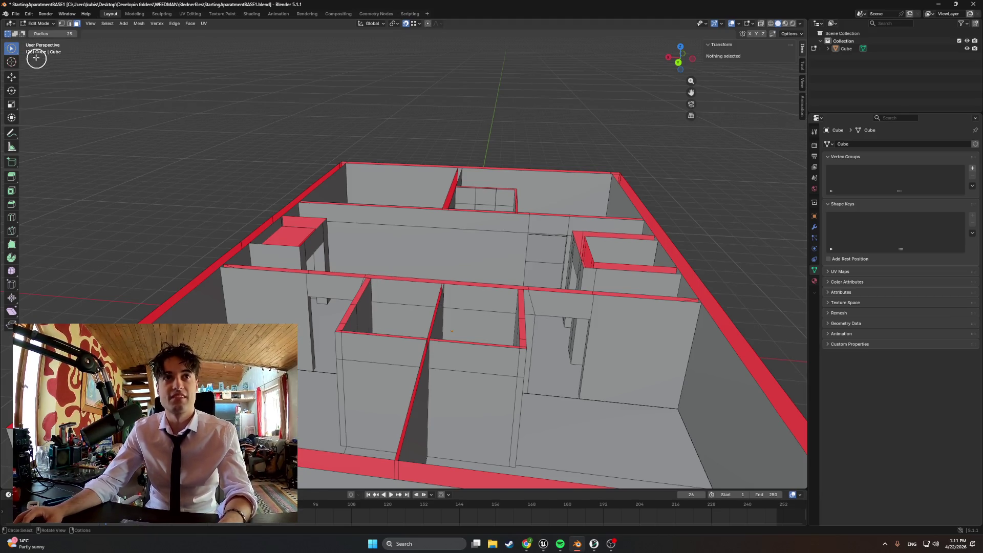
left_click(12, 62)
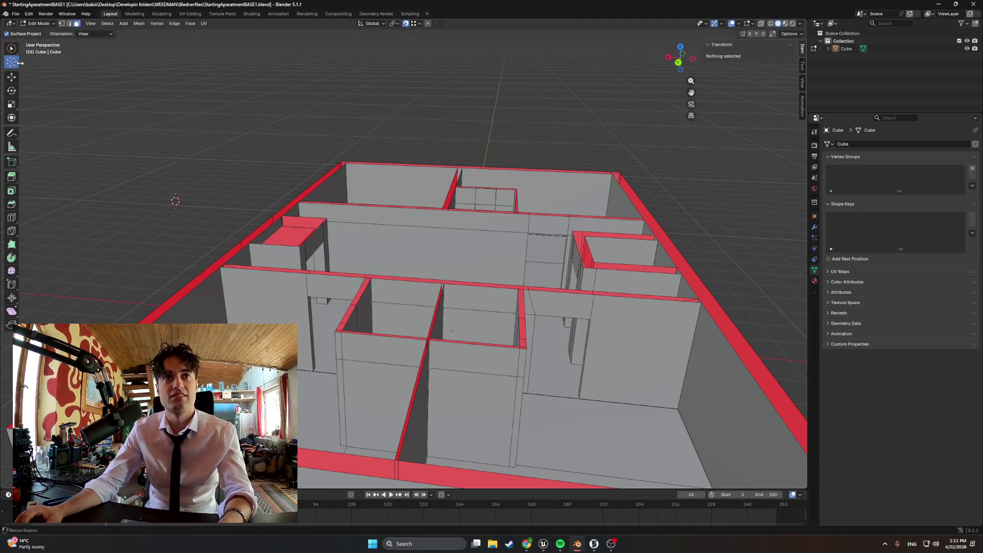
left_click(11, 77)
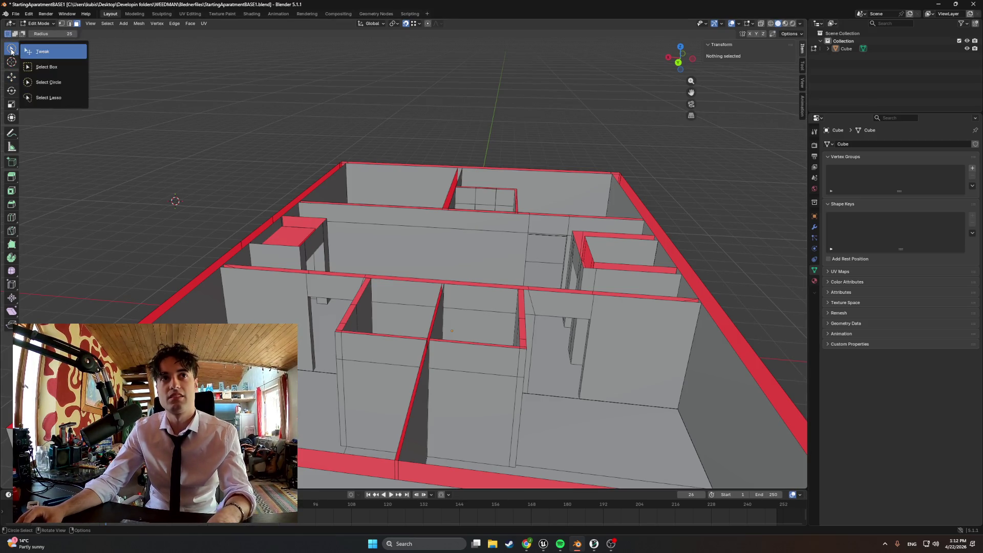
Step: Box-select the left interior wall faces and orbit to check the selection
left_click_drag(11, 51, 36, 49)
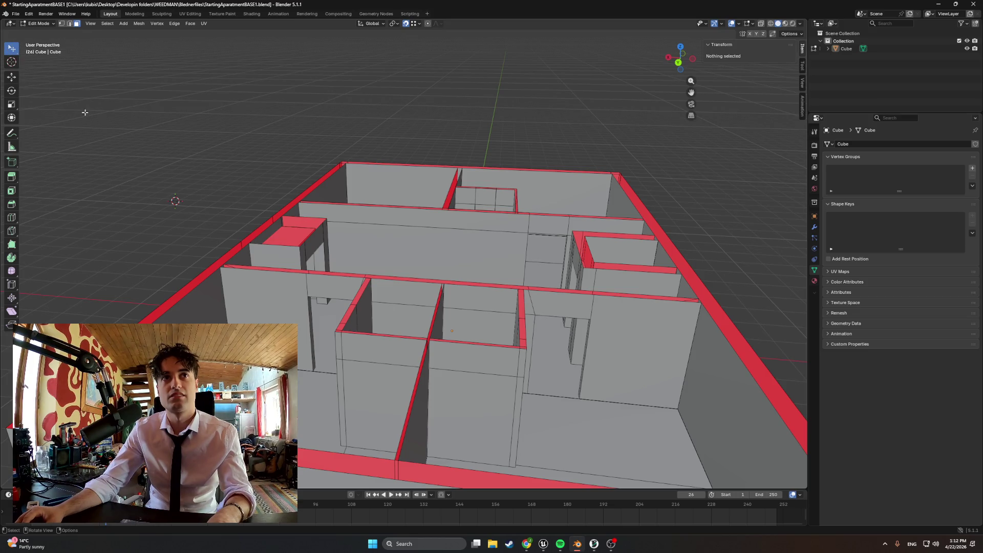
left_click(426, 235)
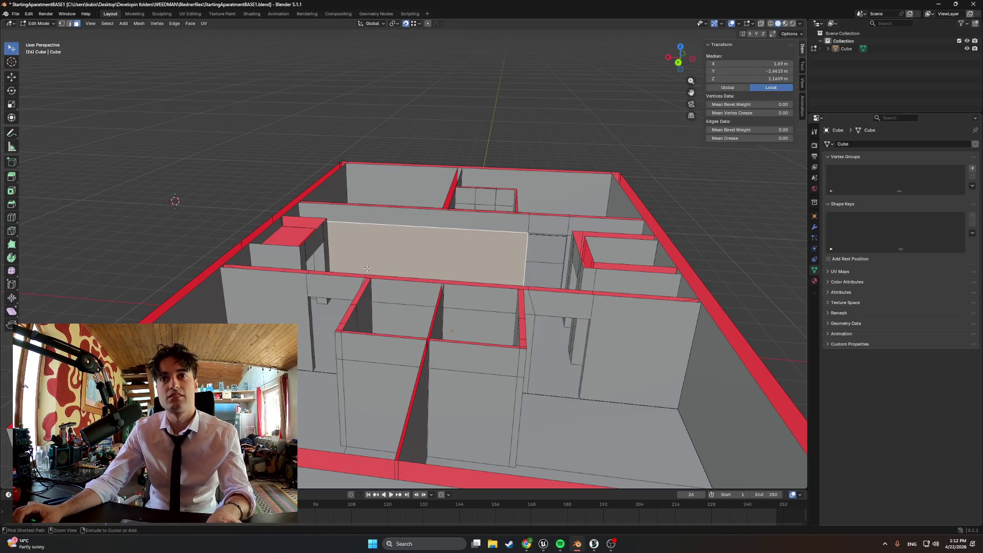
left_click_drag(12, 50, 43, 67)
left_click(43, 67)
mouse_move(370, 186)
left_mouse_down()
mouse_move(448, 203)
mouse_move(238, 234)
left_mouse_up()
mouse_move(187, 180)
middle_mouse_down()
mouse_move(283, 190)
mouse_move(269, 225)
mouse_move(274, 249)
mouse_move(330, 259)
mouse_move(381, 292)
mouse_move(439, 298)
middle_mouse_up()
scroll(283, 190, "down", 3)
scroll(269, 225, "up", 8)
scroll(274, 249, "down", 4)
Step: Switch the viewport to wireframe shading and clear the wall selection
key("z")
left_click(369, 297)
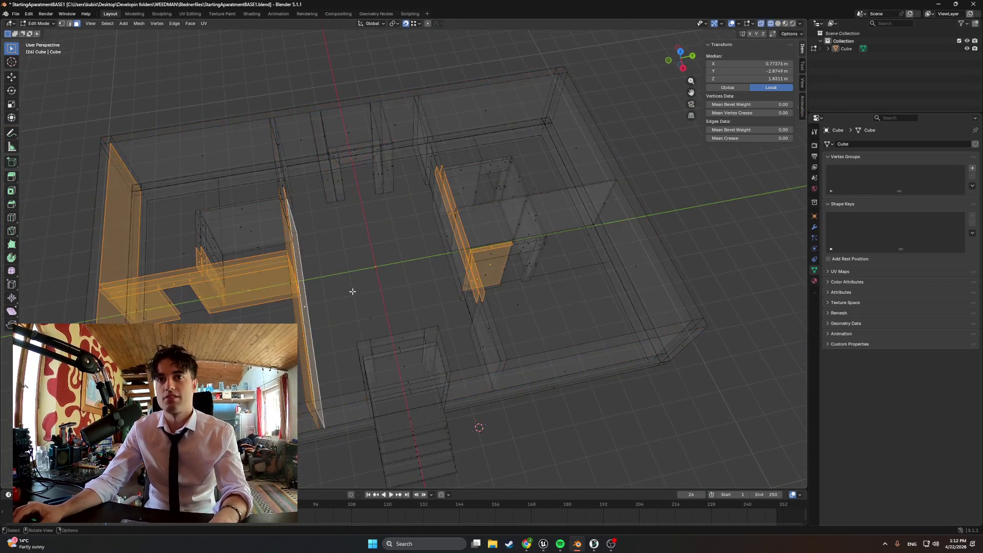
scroll(372, 295, "up", 4)
left_click(373, 295)
mouse_move(372, 295)
middle_mouse_down()
mouse_move(277, 248)
mouse_move(241, 260)
mouse_move(285, 259)
mouse_move(88, 179)
mouse_move(318, 252)
mouse_move(285, 254)
mouse_move(305, 257)
middle_mouse_up()
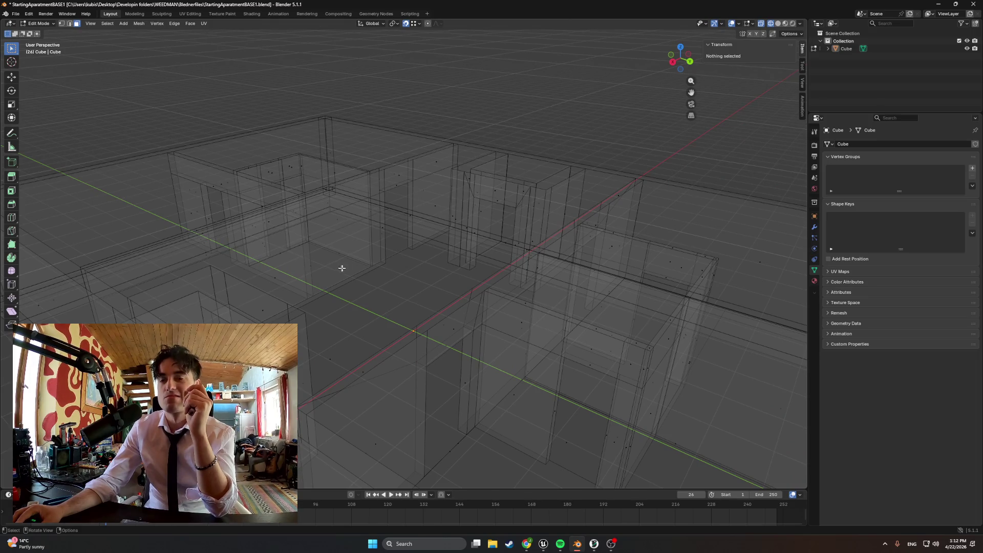
Step: Inspect the walls from Back Orthographic view, then orbit back to perspective
scroll(343, 271, "down", 3)
scroll(340, 272, "up", 4)
mouse_move(340, 272)
middle_mouse_down("shift")
mouse_move(369, 312)
mouse_move(369, 267)
mouse_move(296, 270)
mouse_move(290, 286)
mouse_move(320, 283)
mouse_move(318, 244)
middle_mouse_up("shift")
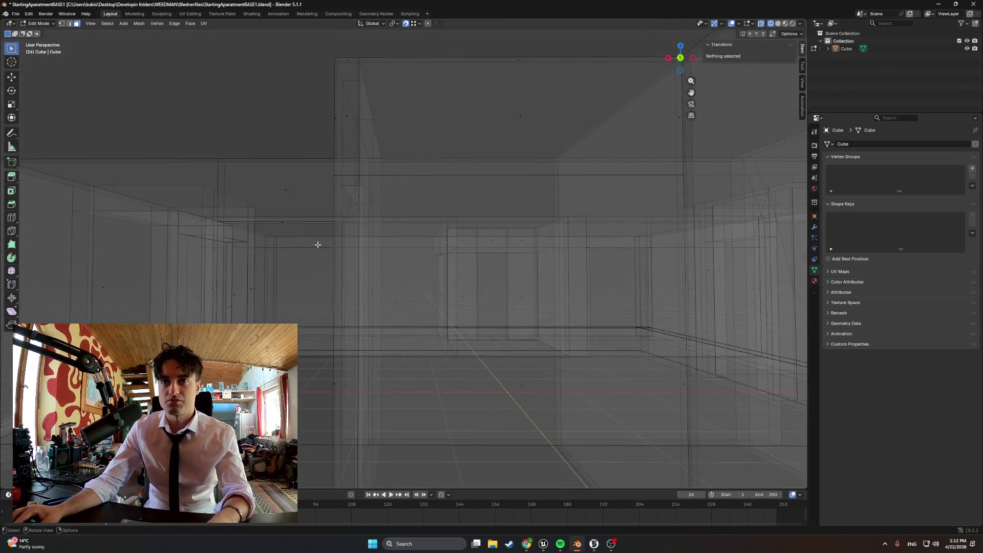
middle_click_drag(343, 282, 340, 296, "alt")
scroll(340, 298, "down", 3)
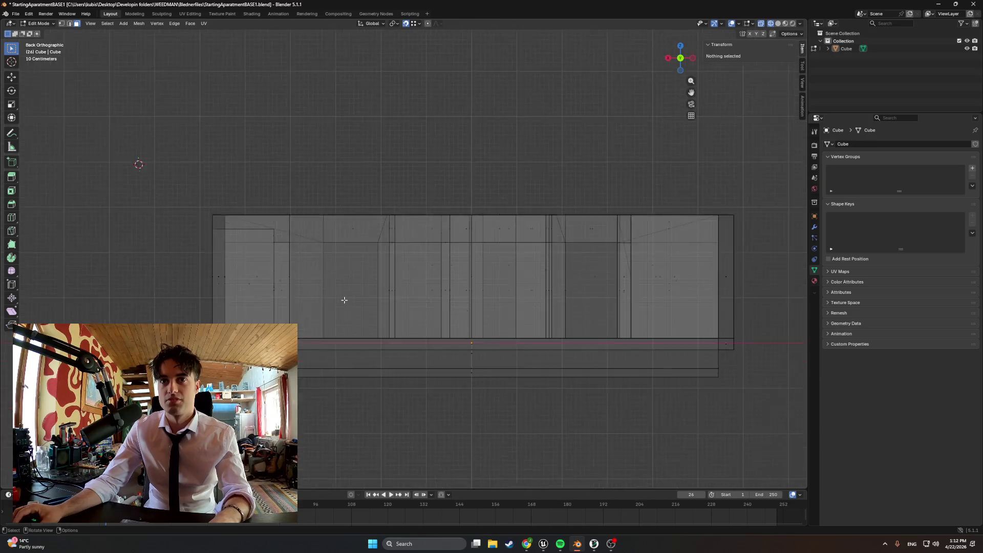
scroll(447, 285, "up", 4)
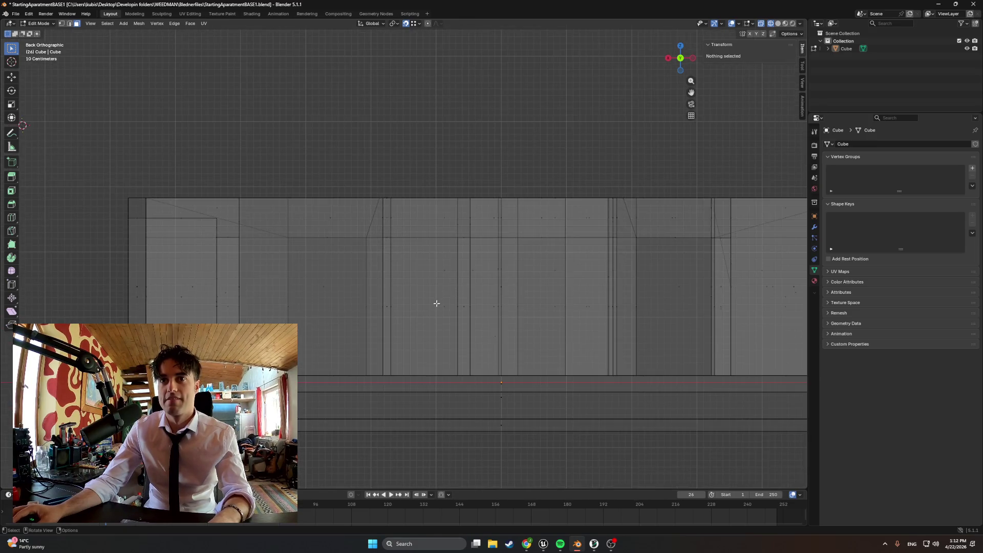
middle_click_drag(437, 304, 432, 339)
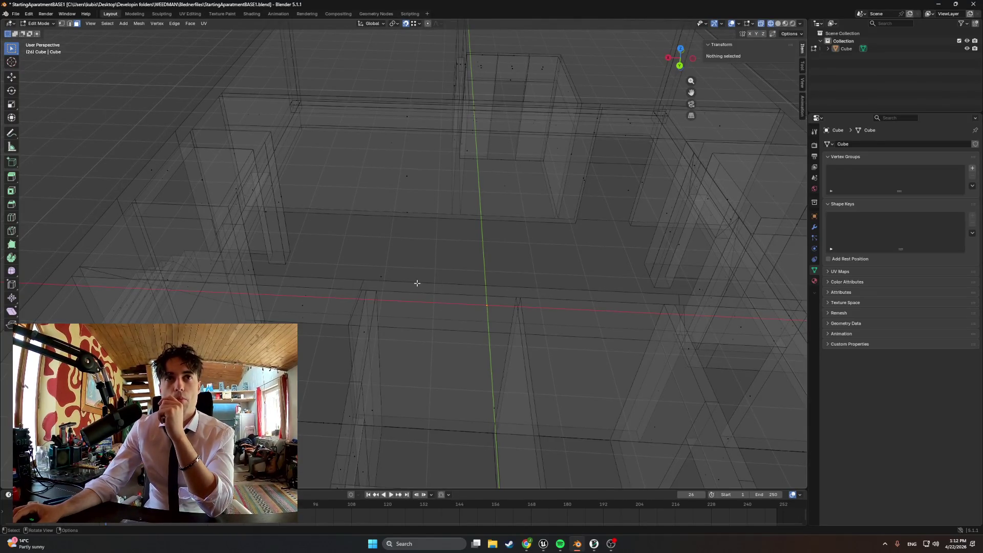
Step: Add a plane, switch to solid shading, and move and shrink it into the apartment
key("shift+a")
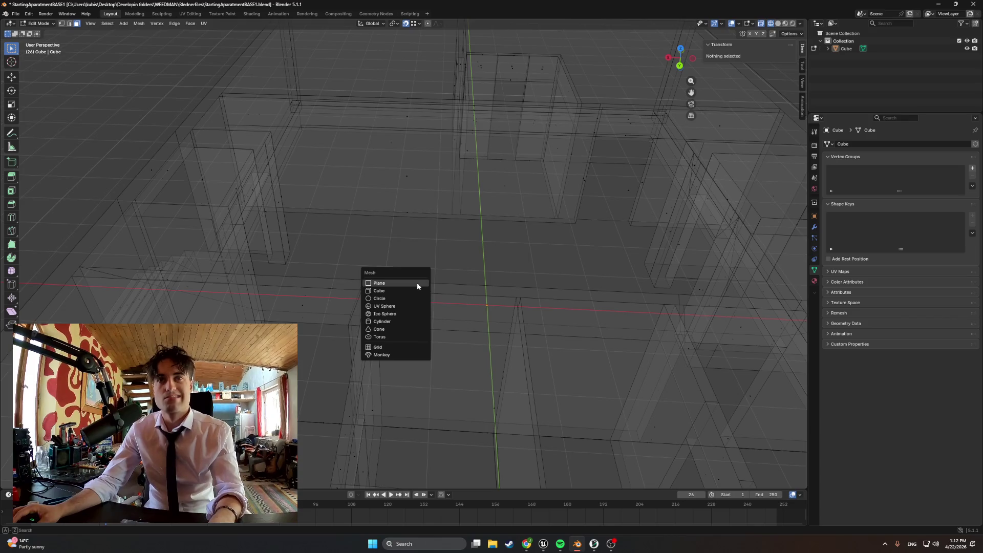
left_click(416, 285)
middle_click_drag(411, 272, 391, 267)
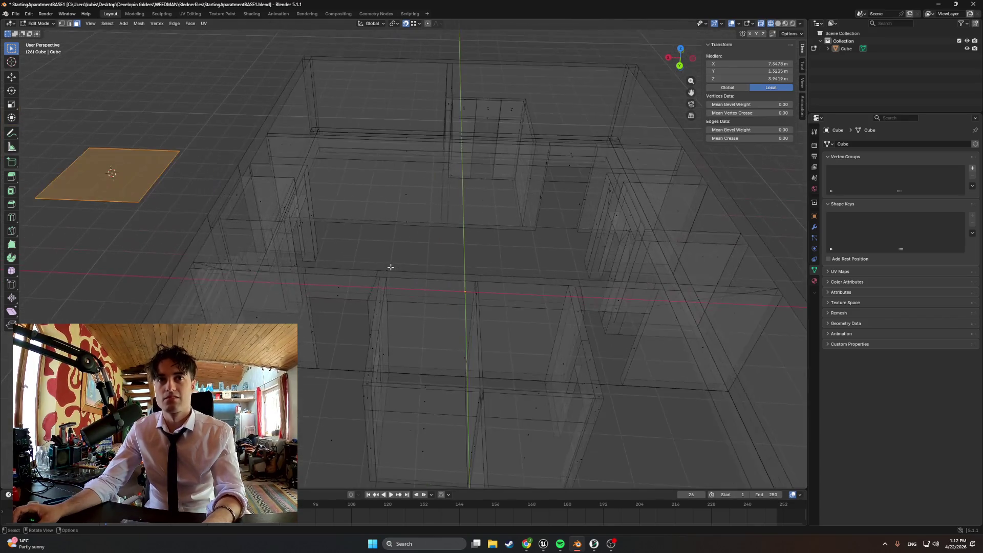
key("shift+z")
key("g")
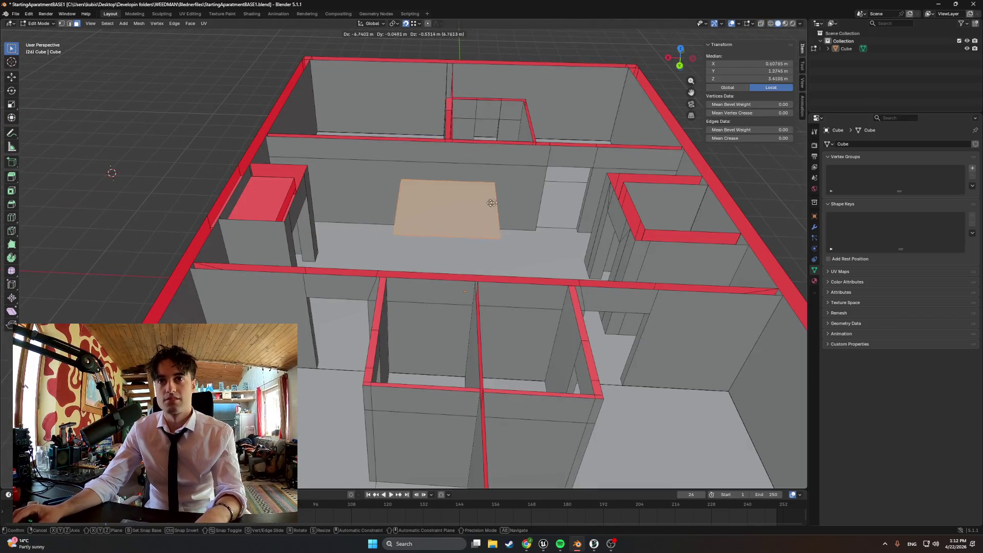
scroll(505, 220, "up", 3)
scroll(505, 219, "down", 3)
key("s")
Step: Extrude one plane edge along Y to form a longer rectangle
mouse_move(478, 231)
middle_mouse_down()
mouse_move(484, 211)
mouse_move(454, 246)
middle_mouse_up()
left_click(445, 265)
key("e")
key("y")
left_click(490, 265)
Step: Extrude the rectangle's face to give the slab its thickness
middle_click_drag(490, 265, 512, 246)
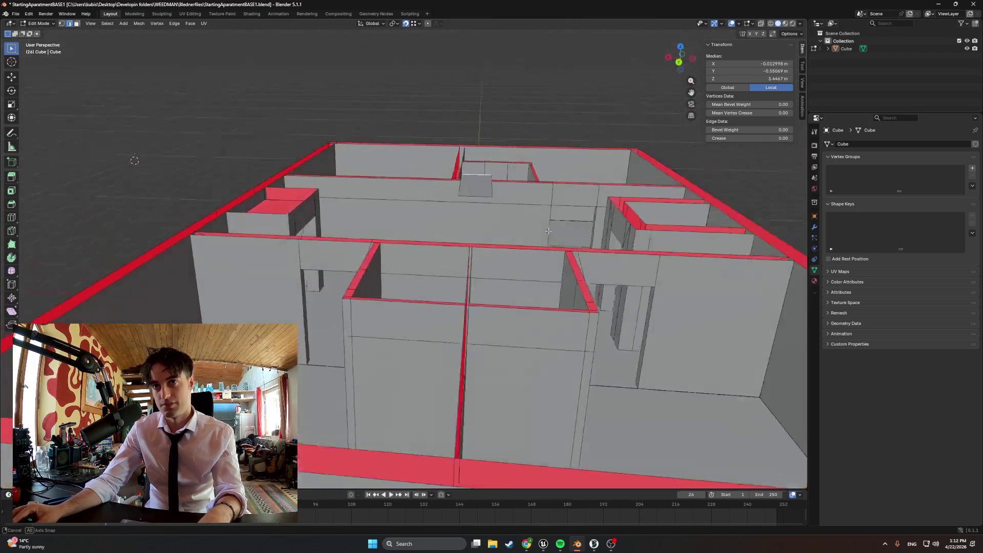
scroll(535, 229, "up", 3)
key("3")
left_click(486, 196)
key("e")
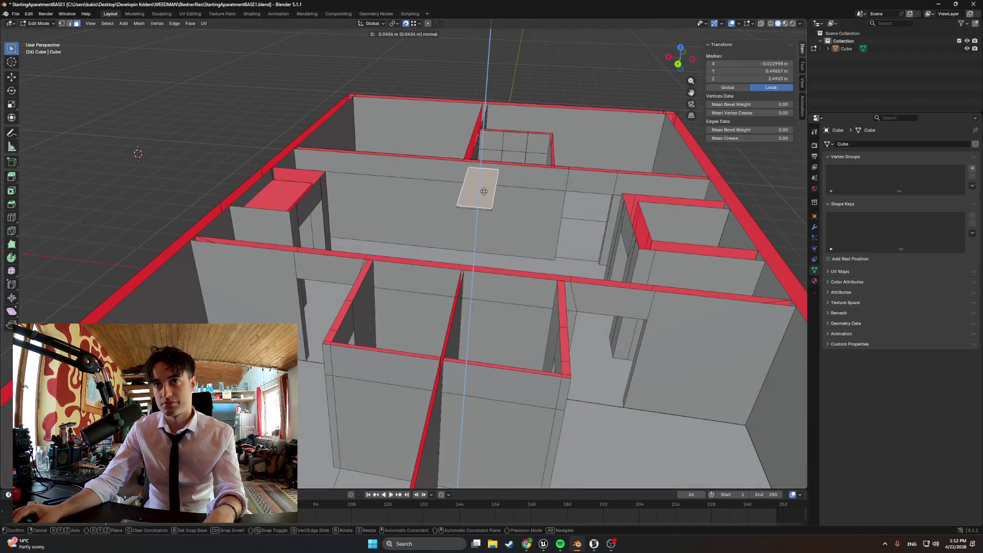
left_click(485, 186)
Step: Cancel a stray extrusion, deselect, and return to Object Mode with the apartment selected
middle_click_drag(485, 187, 451, 207)
key("e")
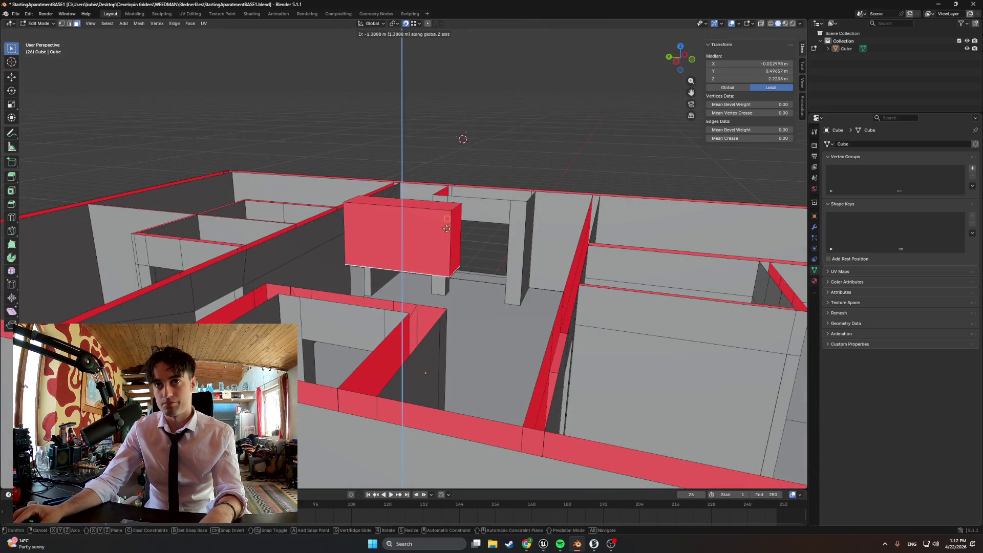
key("Escape")
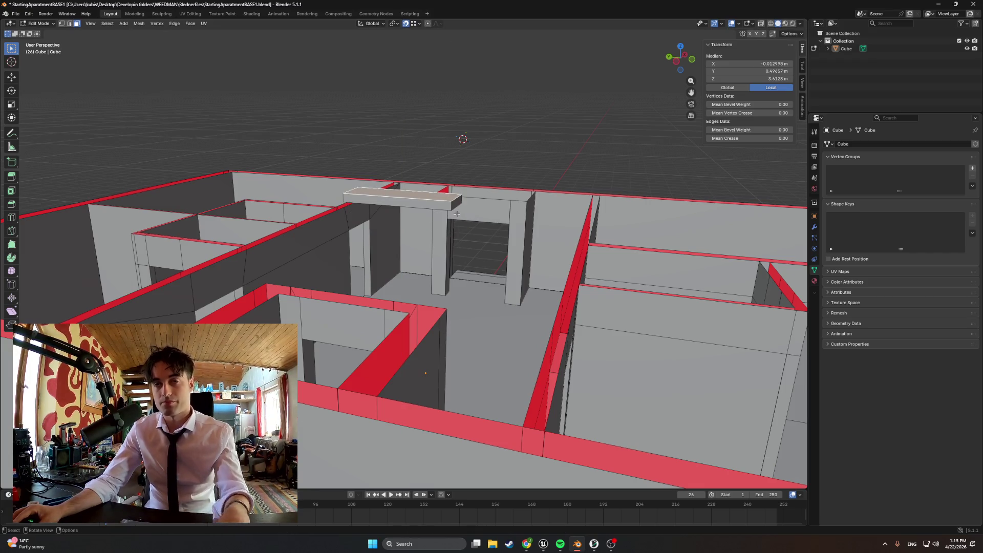
key("alt+a")
key("Tab")
left_click(430, 205)
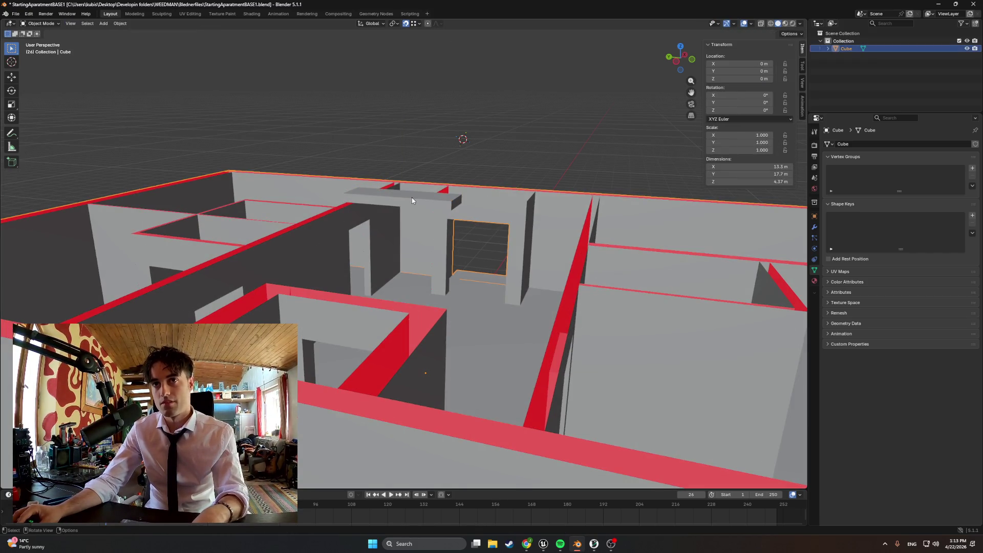
Step: In face select mode, move the slab face along X back near its position
key("Tab")
mouse_move(422, 210)
middle_mouse_down()
mouse_move(443, 249)
mouse_move(462, 241)
mouse_move(440, 194)
mouse_move(429, 235)
mouse_move(220, 218)
mouse_move(369, 223)
middle_mouse_up()
key("3")
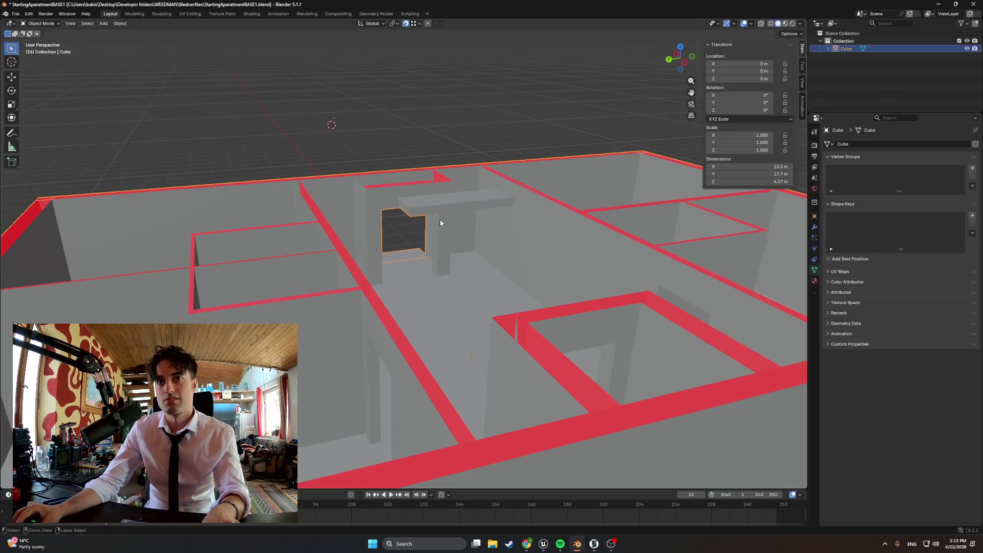
mouse_move(440, 219)
middle_mouse_down()
mouse_move(413, 219)
mouse_move(439, 246)
middle_mouse_up()
key("g")
key("x")
left_click(404, 217)
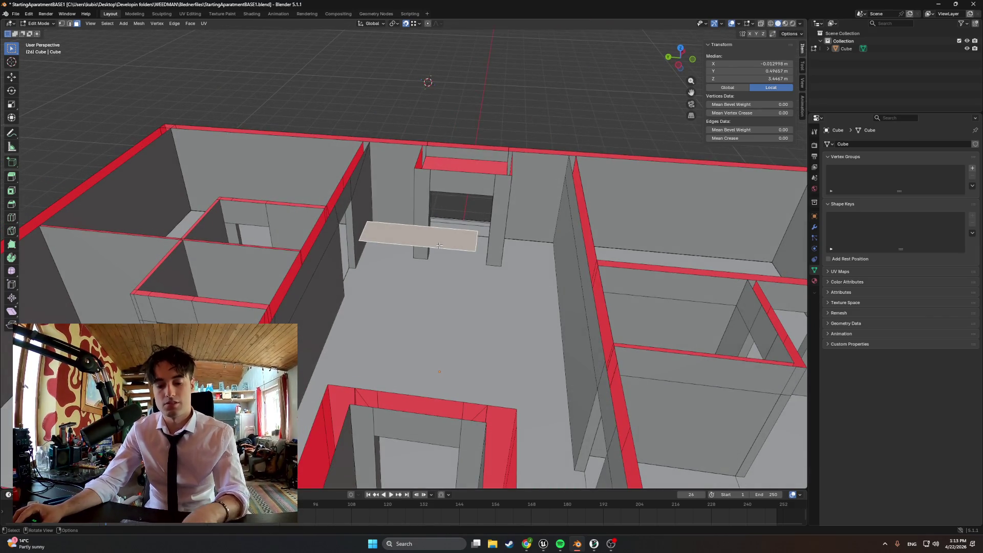
Step: Extrude the slab face upward and select the whole raised slab
left_click(287, 303)
left_click(412, 237)
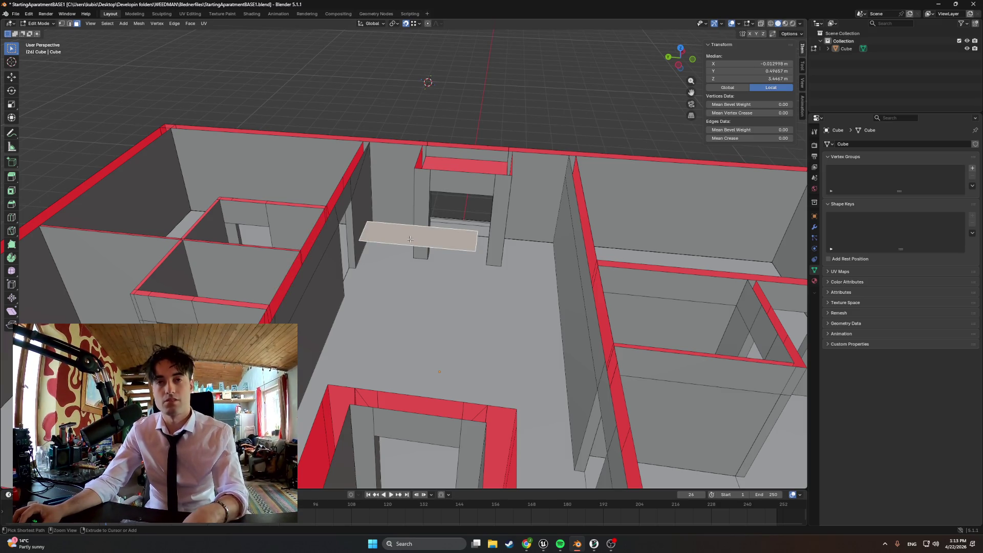
key("ctrl+p")
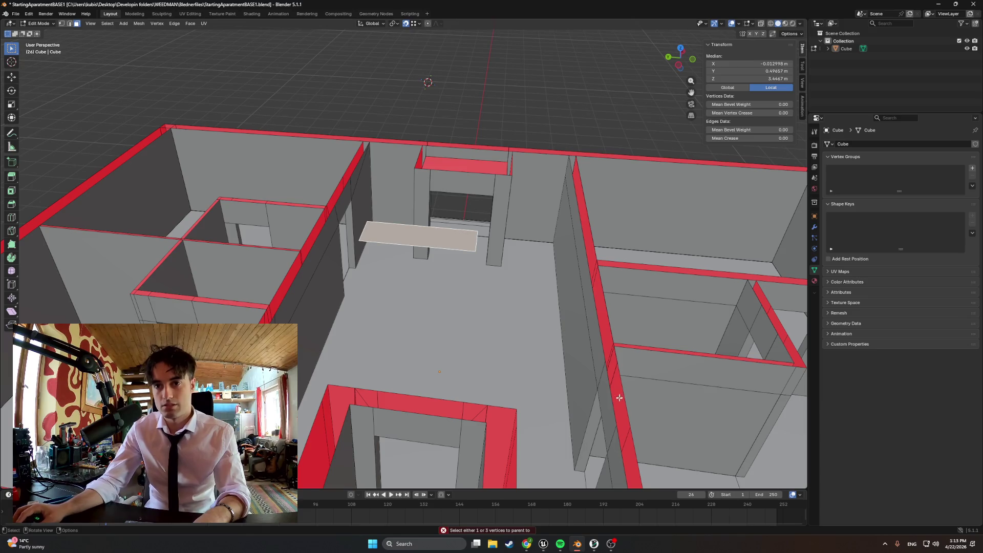
key("e")
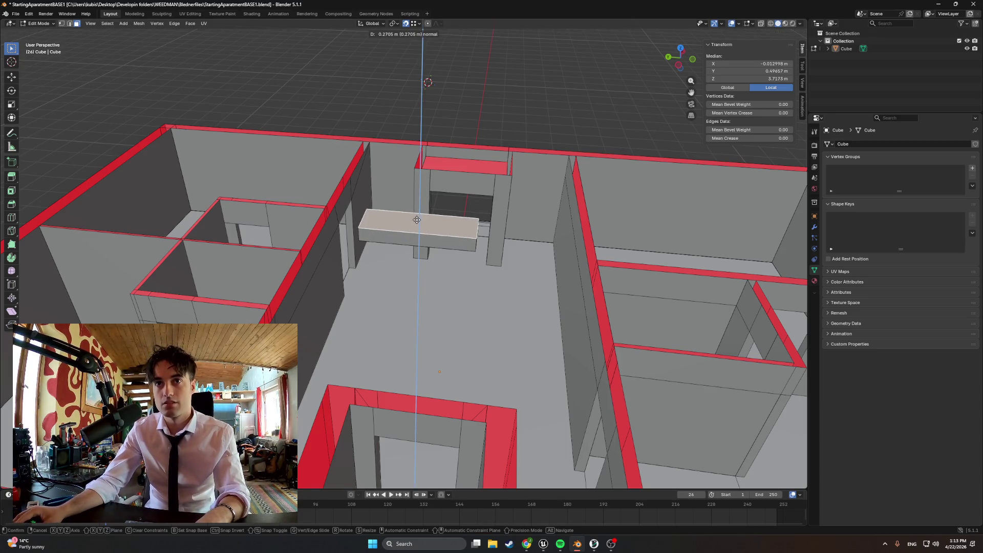
left_click(416, 221)
middle_click_drag(437, 245, 343, 232)
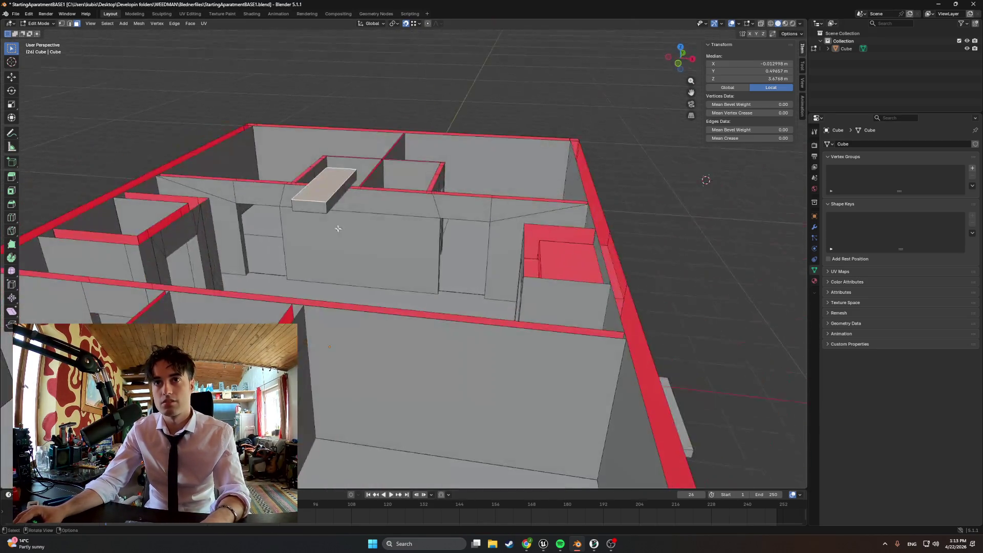
key("l")
Step: Tidy the slab selection in wireframe, then return to Object Mode with solid shading
mouse_move(313, 195)
middle_mouse_down()
mouse_move(359, 205)
mouse_move(461, 187)
mouse_move(472, 168)
mouse_move(471, 188)
mouse_move(450, 169)
middle_mouse_up()
key("z")
left_click(449, 168)
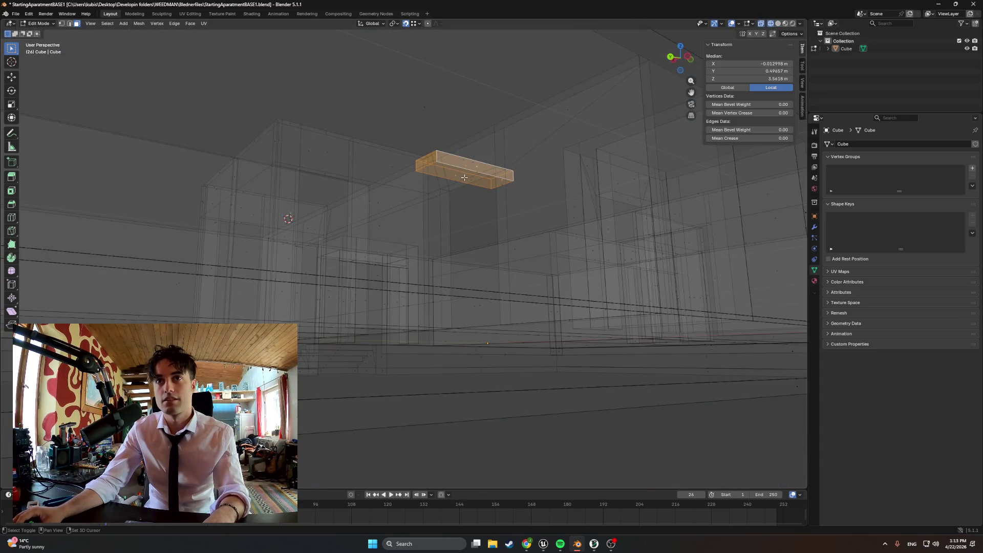
left_click(461, 187, "shift")
key("ctrl+z")
left_click(470, 179, "shift")
mouse_move(465, 175)
middle_mouse_down()
mouse_move(486, 246)
mouse_move(455, 247)
middle_mouse_up()
key("Tab")
key("Tab")
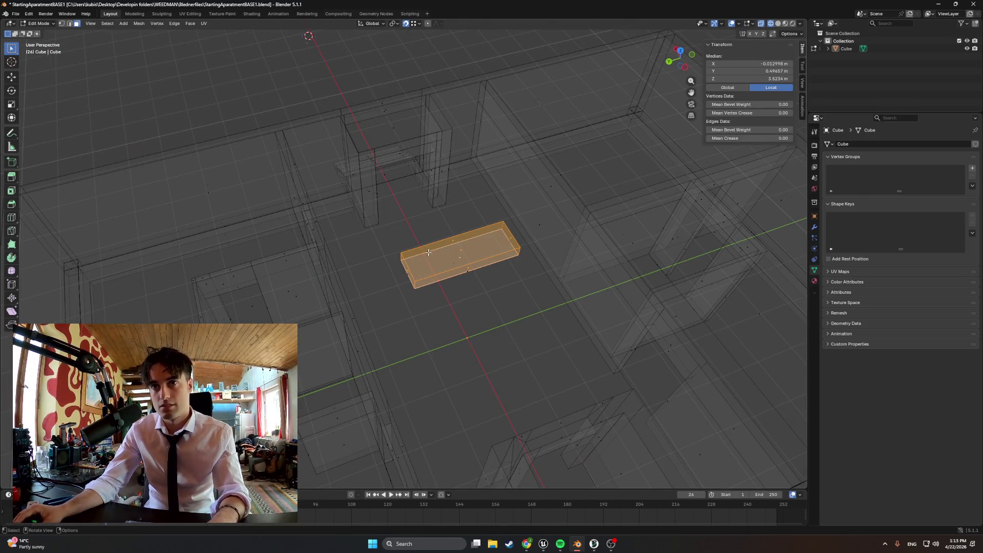
key("z")
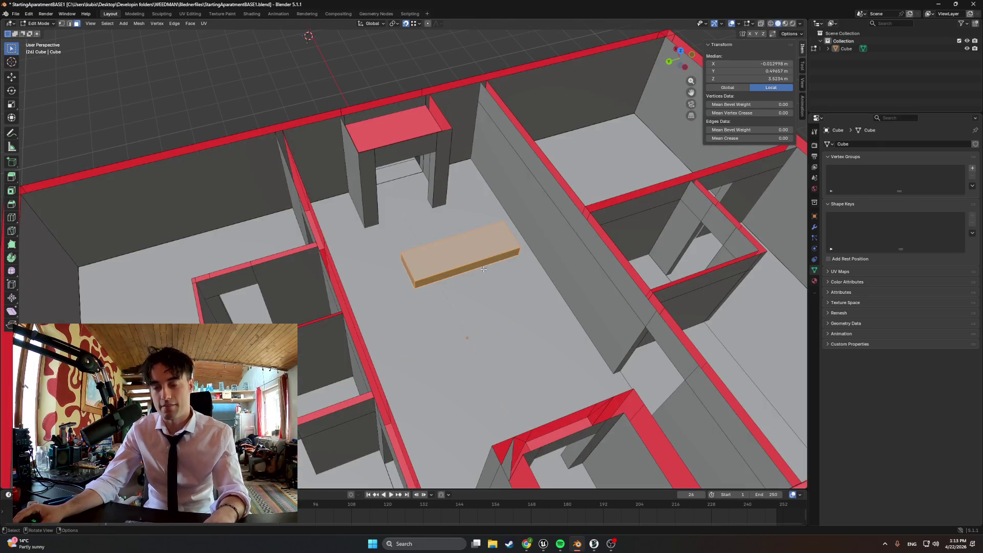
key("alt+Tab")
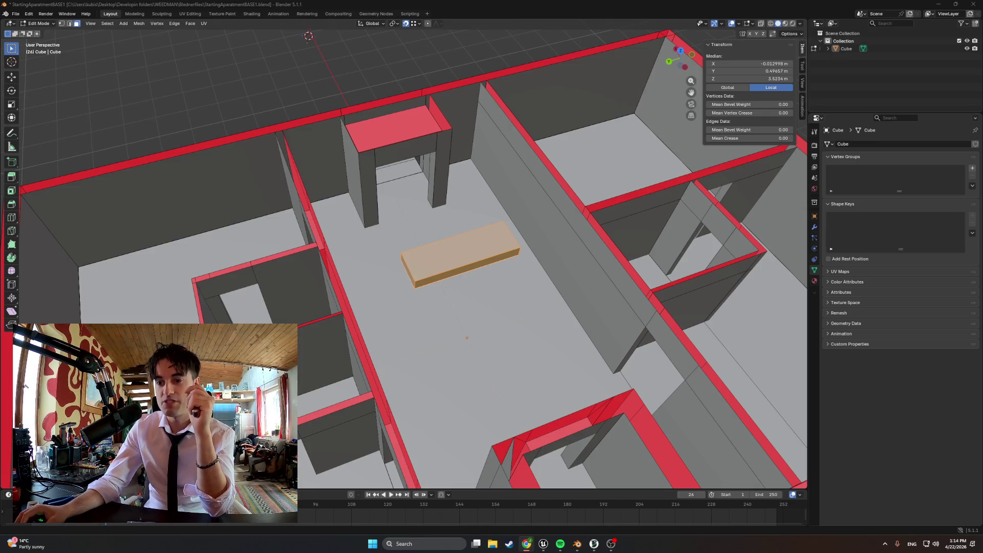
Step: Separate the slab by selection and rename the new object Stairs
mouse_move(565, 398)
middle_mouse_down()
mouse_move(492, 361)
mouse_move(327, 237)
middle_mouse_up()
key("p")
left_click(483, 361)
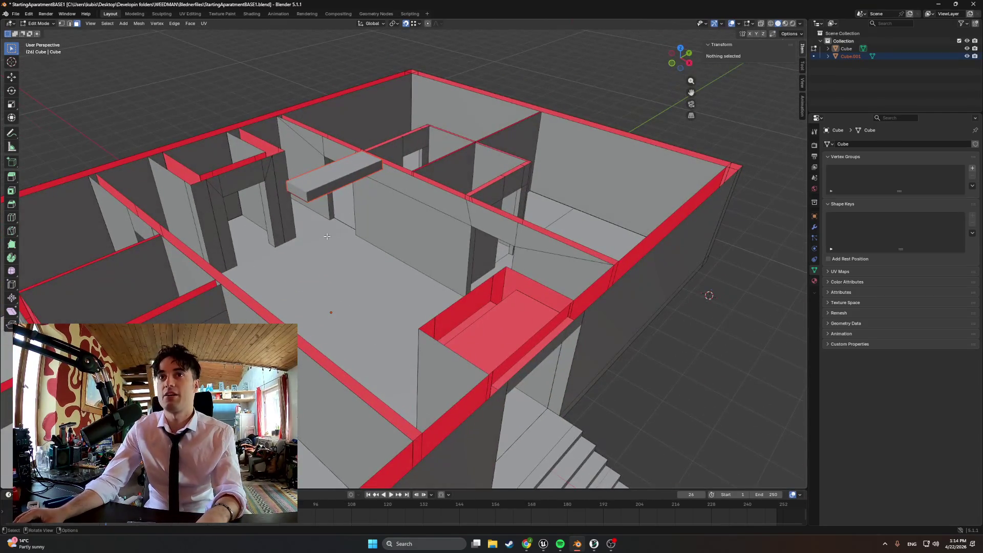
double_click(853, 56)
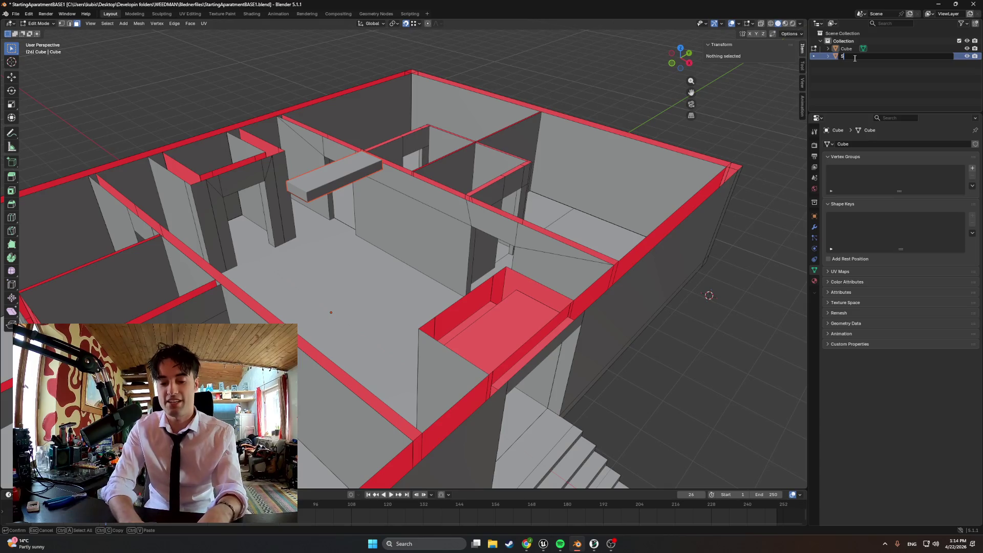
key("Return")
Step: Check the rooms from a side view and select the Stairs slab in Object Mode
middle_click_drag(512, 256, 485, 219)
mouse_move(549, 262)
middle_mouse_down("alt")
mouse_move(471, 270)
mouse_move(398, 189)
middle_mouse_up("alt")
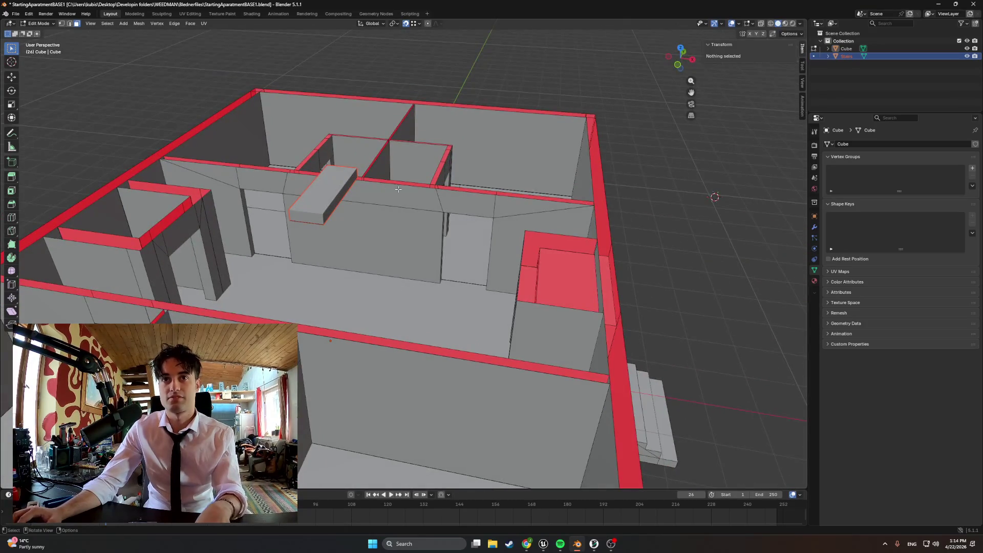
middle_click_drag(328, 203, 399, 190)
key("Tab")
left_click(432, 162)
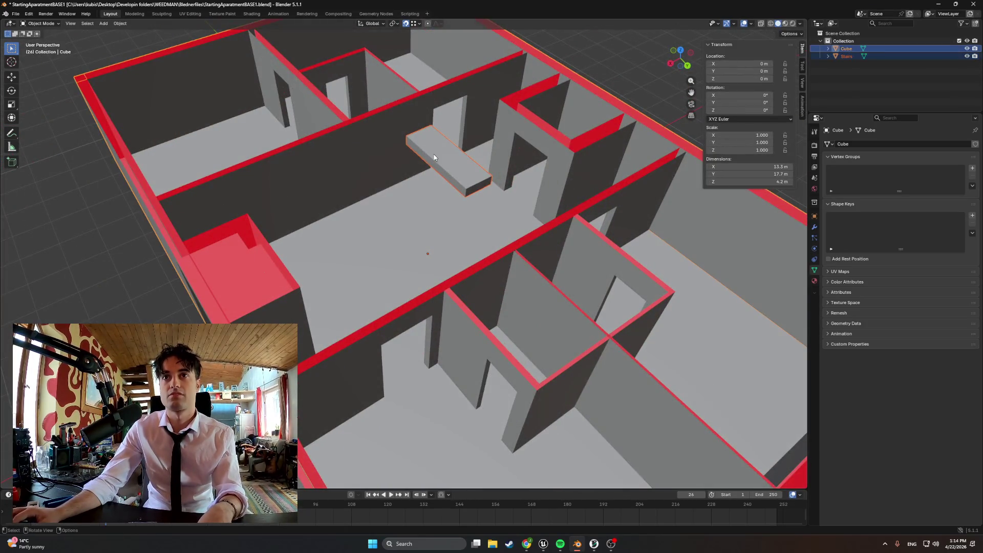
Step: Move the Stairs slab along the Y axis to a new position
middle_click_drag(436, 163, 396, 142)
key("g")
key("y")
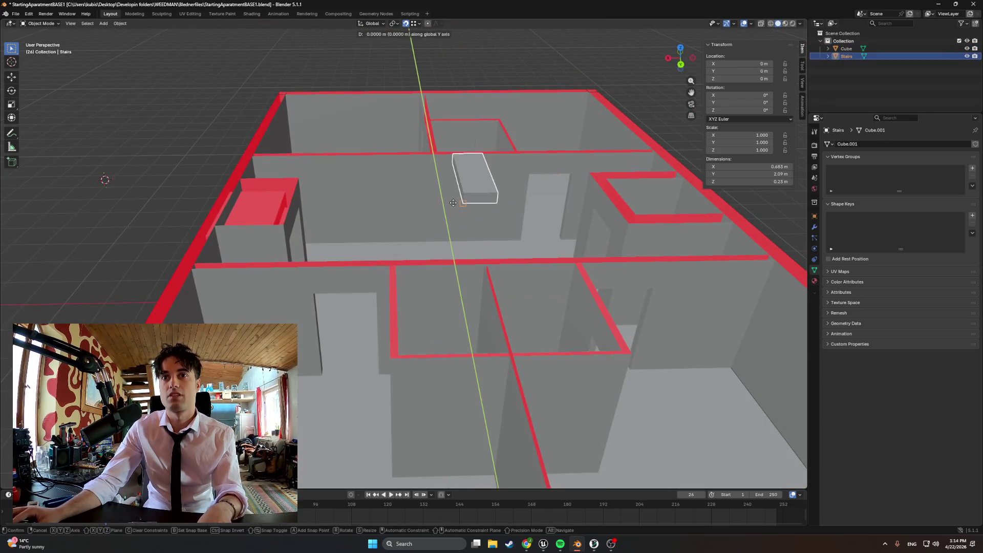
key("z")
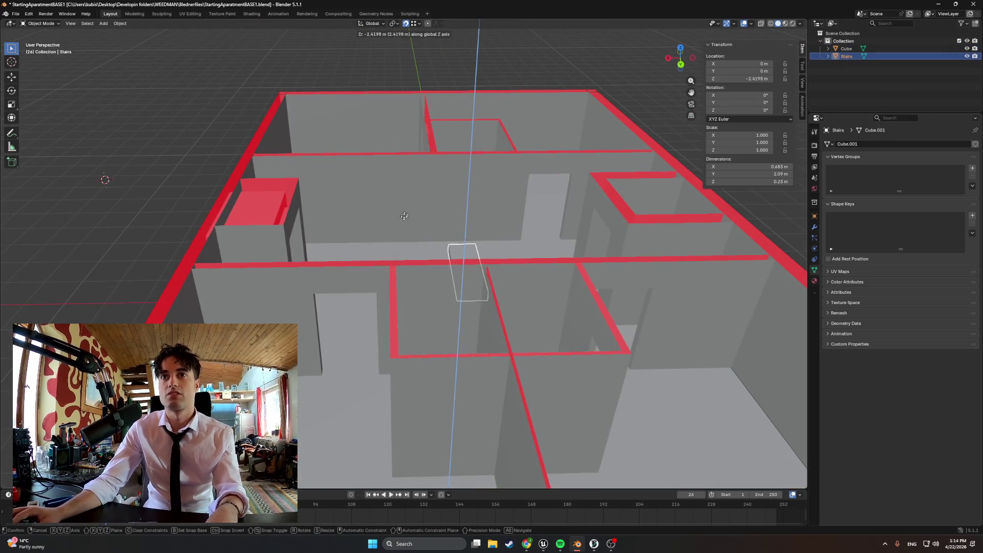
middle_click_drag(402, 252, 497, 241, "alt")
key("y")
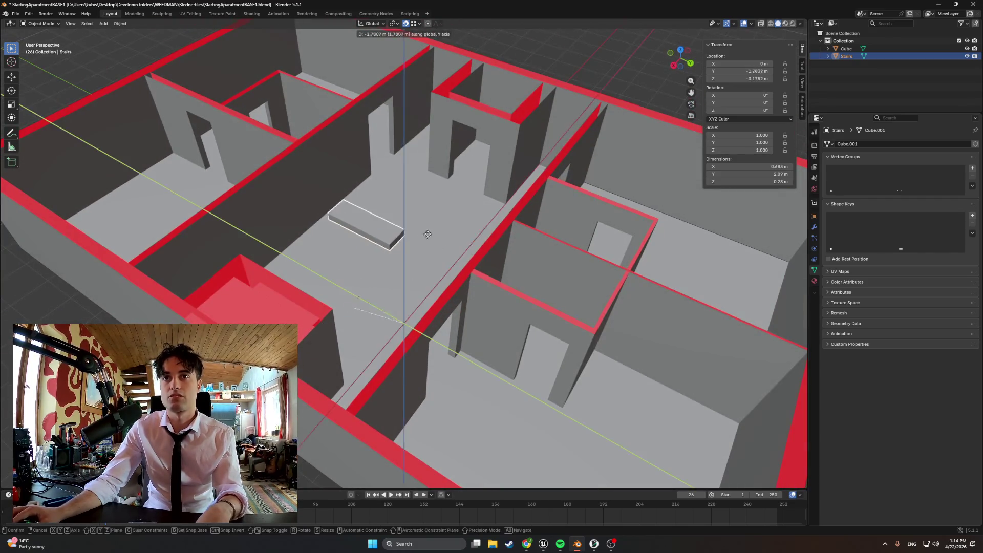
left_click(424, 225)
Step: Shift the Stairs slab along X and drop it to a lower height
mouse_move(424, 225)
middle_mouse_down()
mouse_move(320, 245)
mouse_move(376, 256)
mouse_move(358, 237)
middle_mouse_up()
key("g")
key("x")
left_click(382, 263)
scroll(414, 270, "up", 4)
mouse_move(415, 270)
middle_mouse_down()
mouse_move(435, 286)
mouse_move(438, 303)
mouse_move(428, 301)
mouse_move(540, 312)
mouse_move(388, 385)
mouse_move(448, 362)
mouse_move(406, 329)
mouse_move(380, 278)
mouse_move(343, 326)
middle_mouse_up()
key("g")
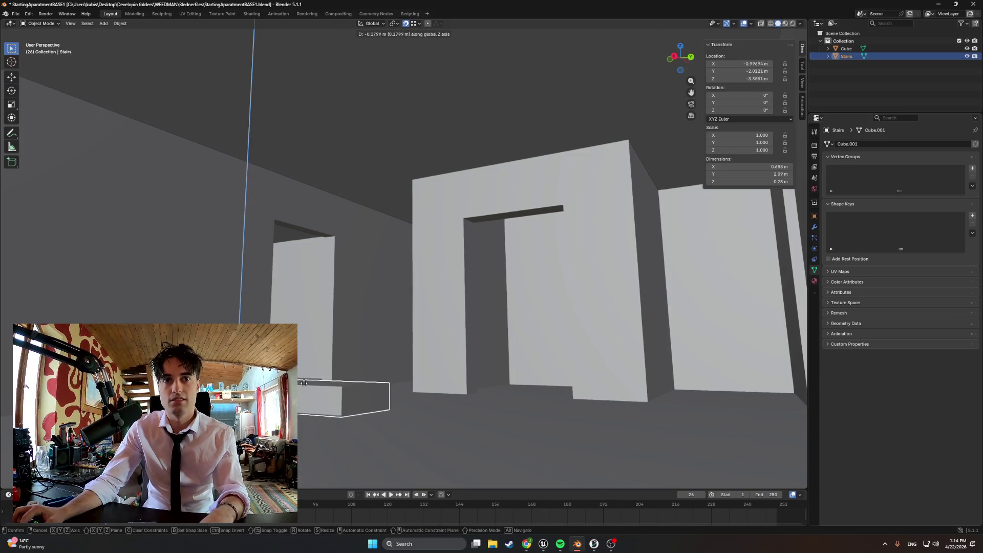
left_click(340, 368)
Step: Select the whole Stairs mesh in Edit Mode and toggle between Object and Edit Mode
scroll(360, 387, "up", 5)
mouse_move(359, 387)
middle_mouse_down()
mouse_move(325, 358)
mouse_move(317, 366)
middle_mouse_up()
key("Tab")
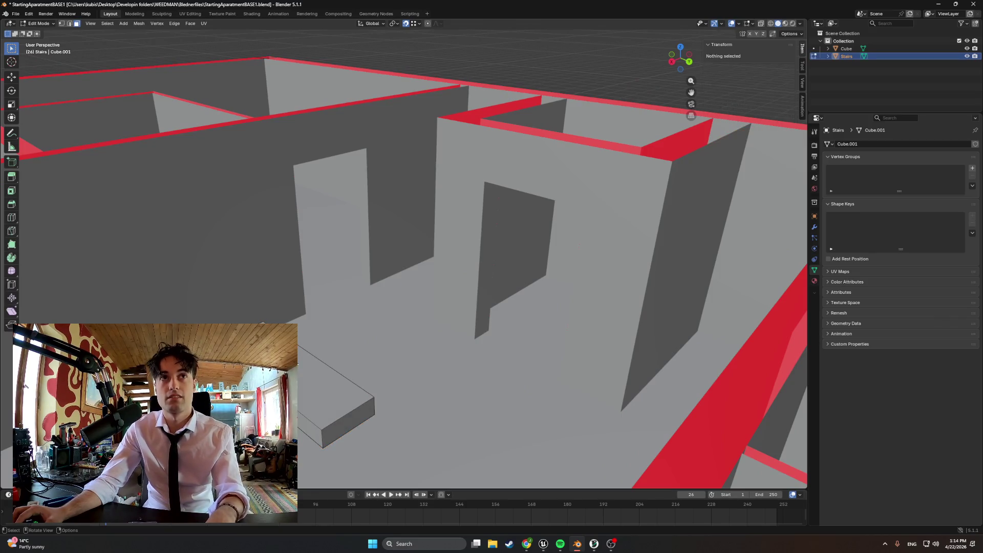
key("a")
mouse_move(315, 342)
middle_mouse_down()
mouse_move(307, 333)
mouse_move(322, 336)
mouse_move(139, 363)
mouse_move(313, 354)
middle_mouse_up()
key("Tab")
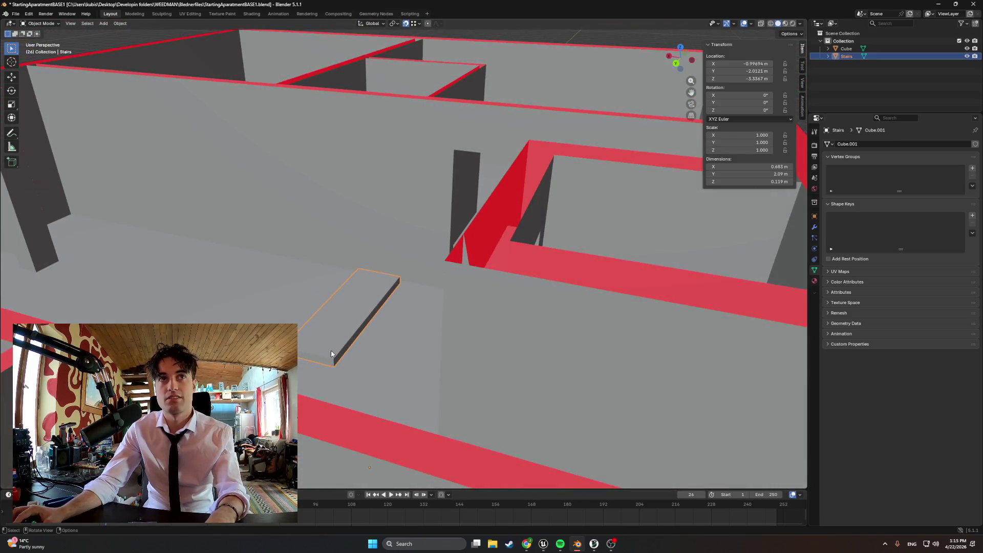
key("Tab")
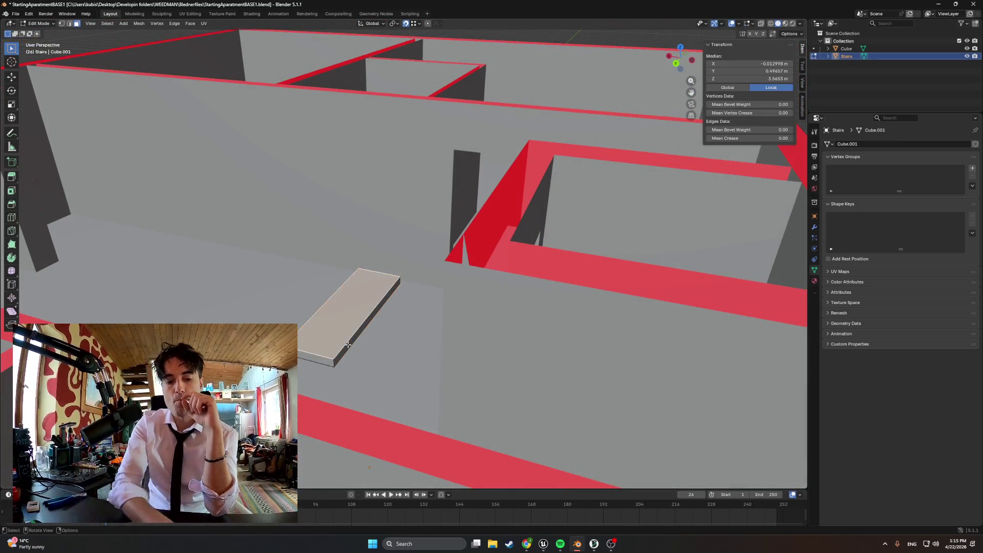
Step: Select one long edge of the Stairs slab and move it slightly lower
key("alt+a")
left_click(353, 348)
middle_click_drag(353, 348, 411, 342)
key("g")
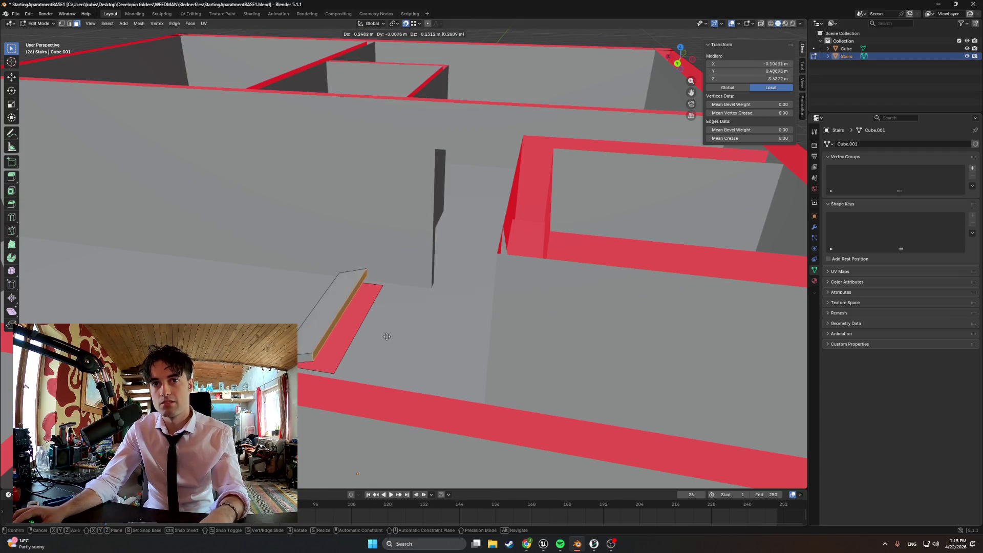
left_click(387, 337)
Step: Select other slab edges, ending on the front edge, then switch to the printer dashboard
mouse_move(388, 338)
middle_mouse_down()
mouse_move(404, 304)
mouse_move(359, 349)
middle_mouse_up()
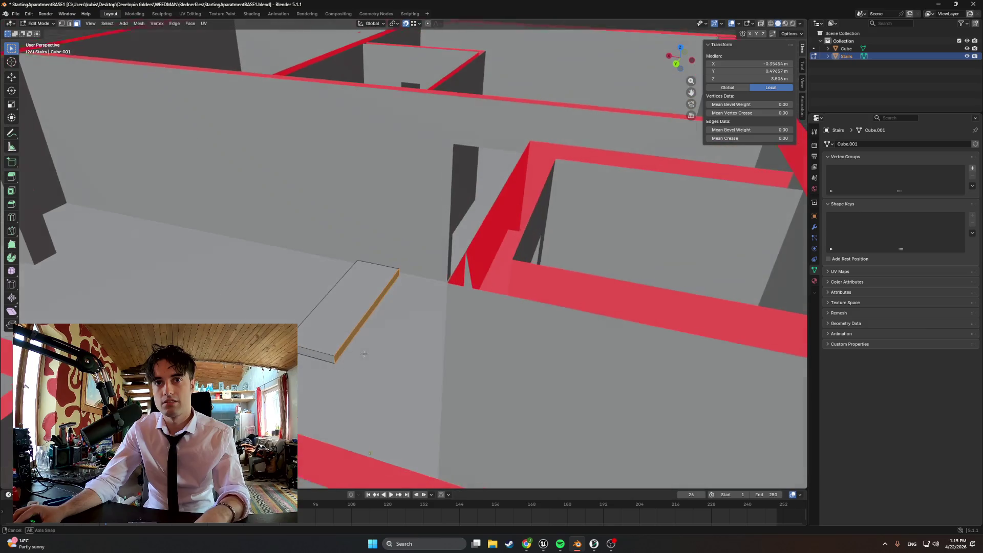
left_click(338, 358)
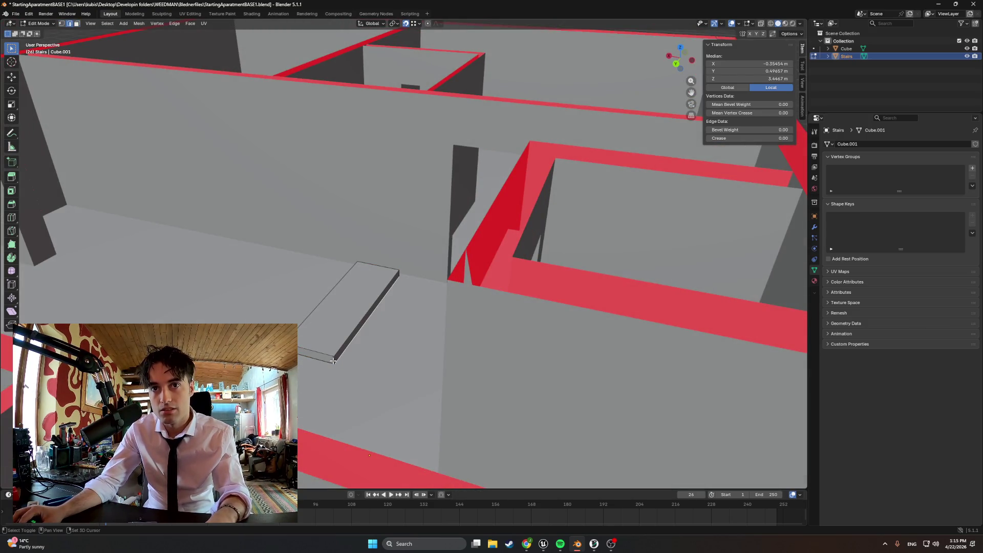
left_click(341, 362, "alt")
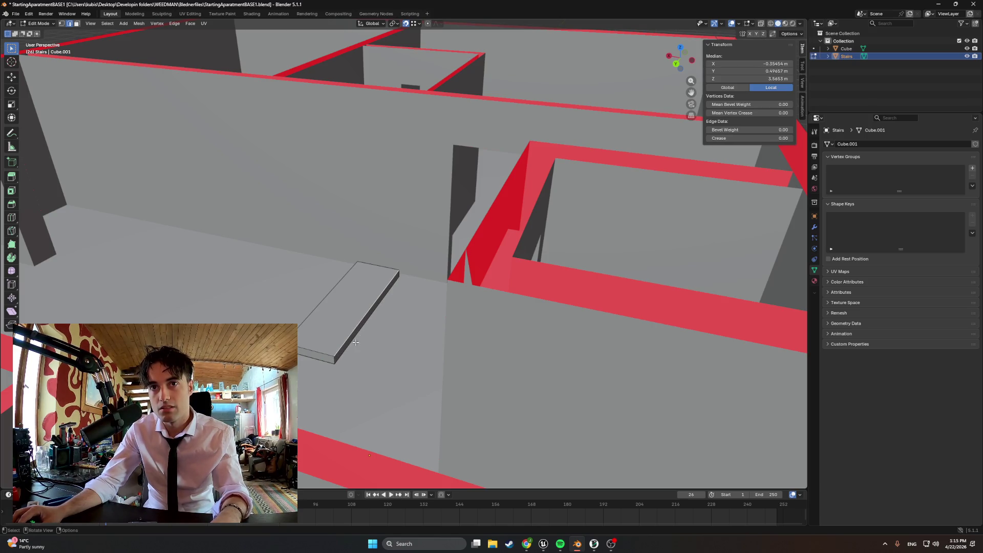
left_click(333, 359, "shift")
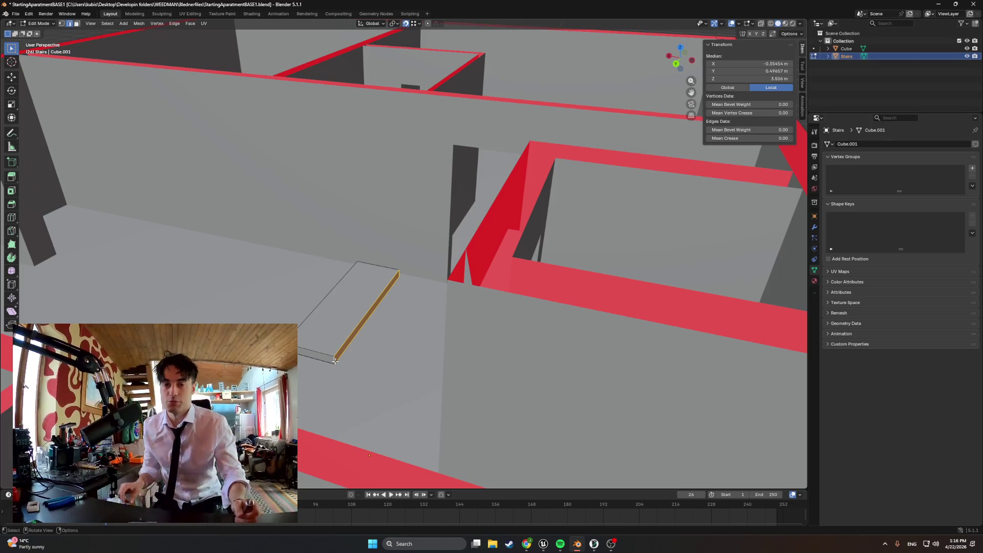
left_click(593, 544)
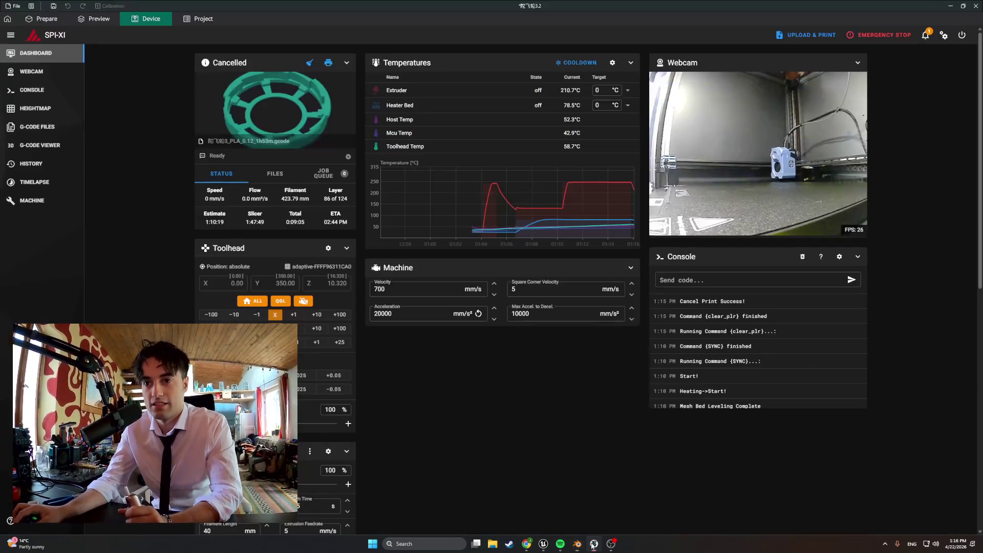
Step: Reprint the cancelled ring job in OrcaSlicer and minimise the window back to Blender
left_click(328, 63)
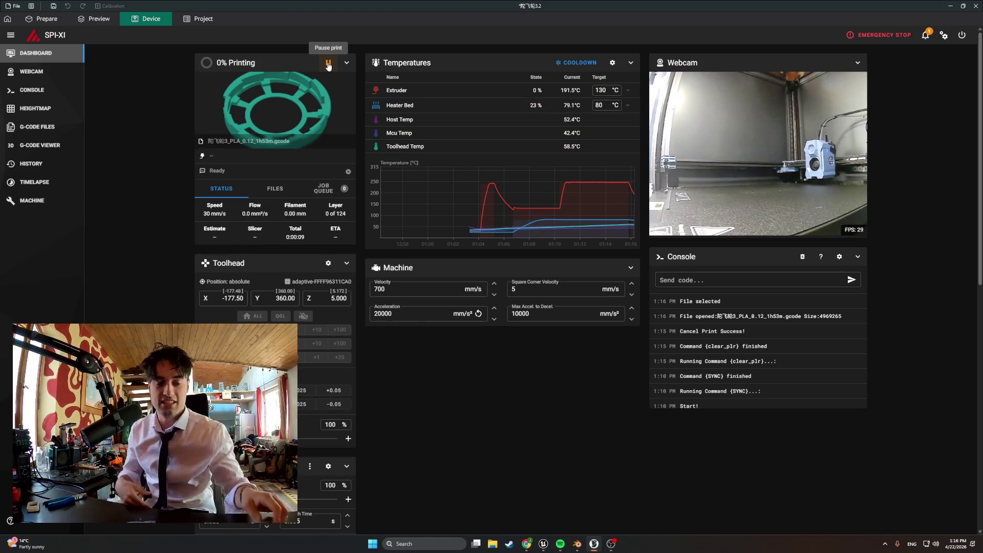
left_click(949, 6)
scroll(466, 271, "up", 5)
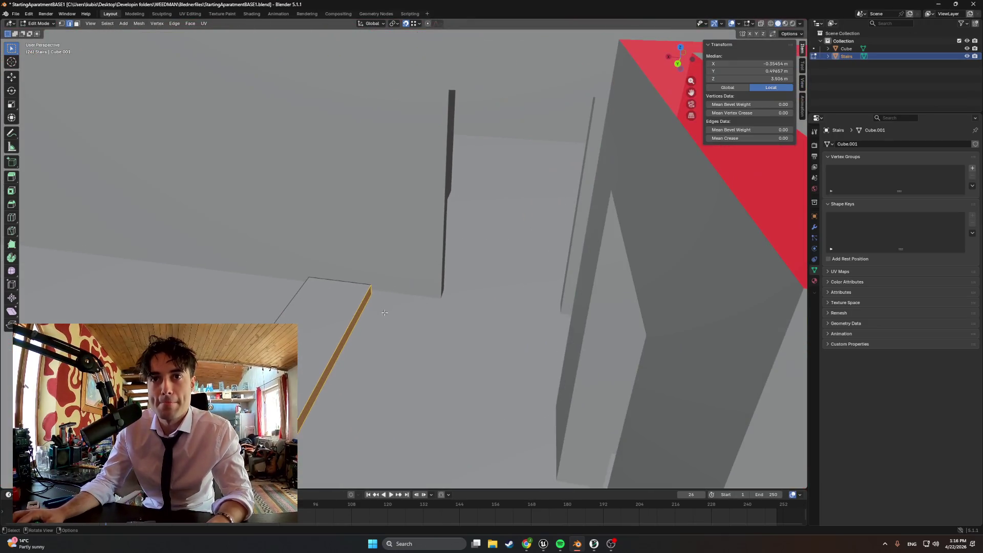
Step: Cancel the extrusion and raise the Stairs slab object in Object Mode
key("e")
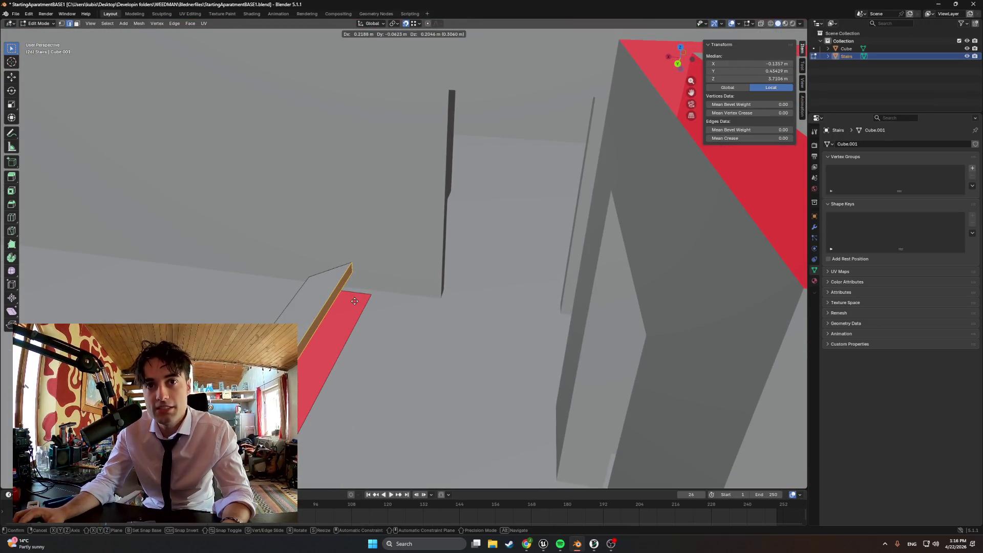
key("Escape")
mouse_move(356, 322)
middle_mouse_down()
mouse_move(334, 357)
mouse_move(305, 369)
middle_mouse_up()
key("Tab")
key("g")
left_click(300, 306)
middle_click_drag(300, 306, 300, 271)
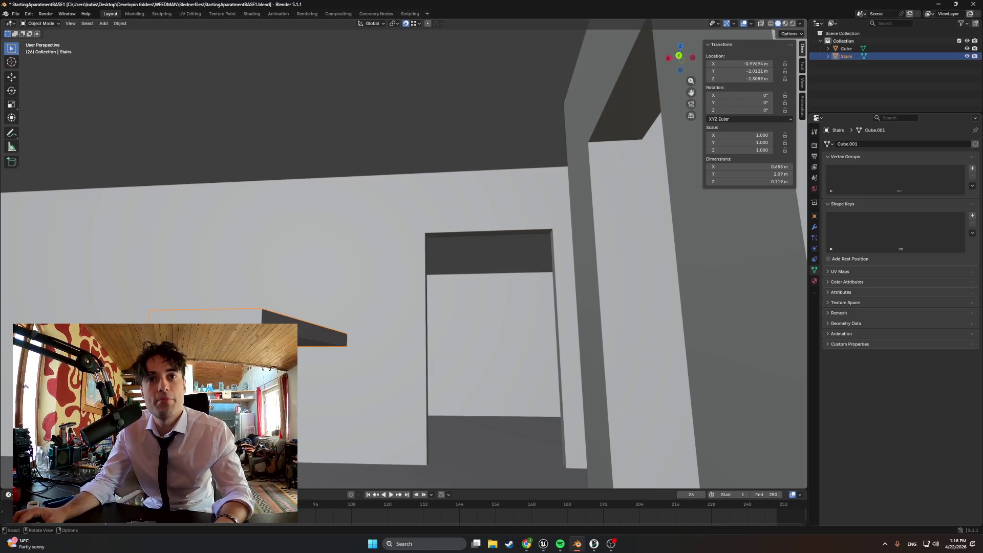
Step: Back in Edit Mode, nudge the selected geometry and delete the selected vertices
key("Tab")
key("g")
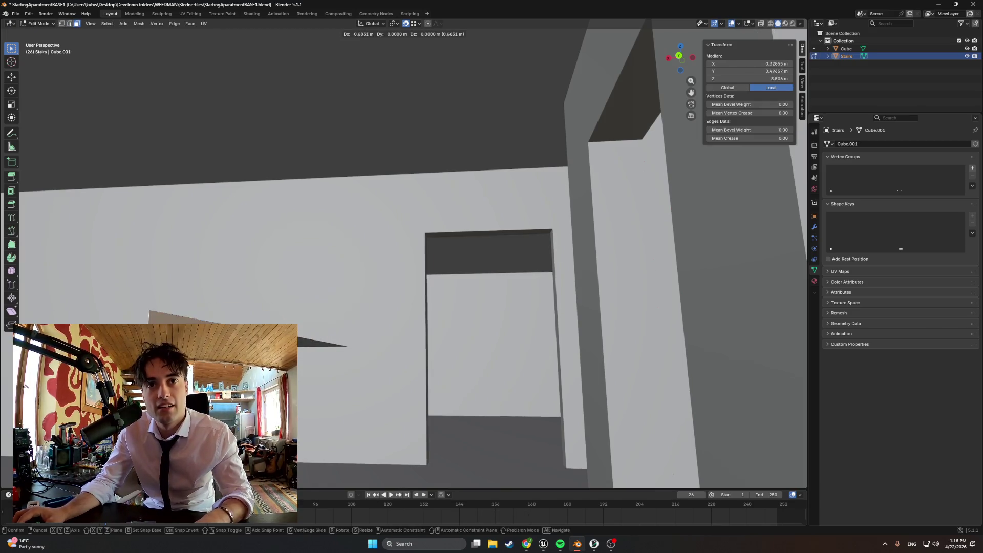
key("Return")
middle_click_drag(256, 384, 225, 376)
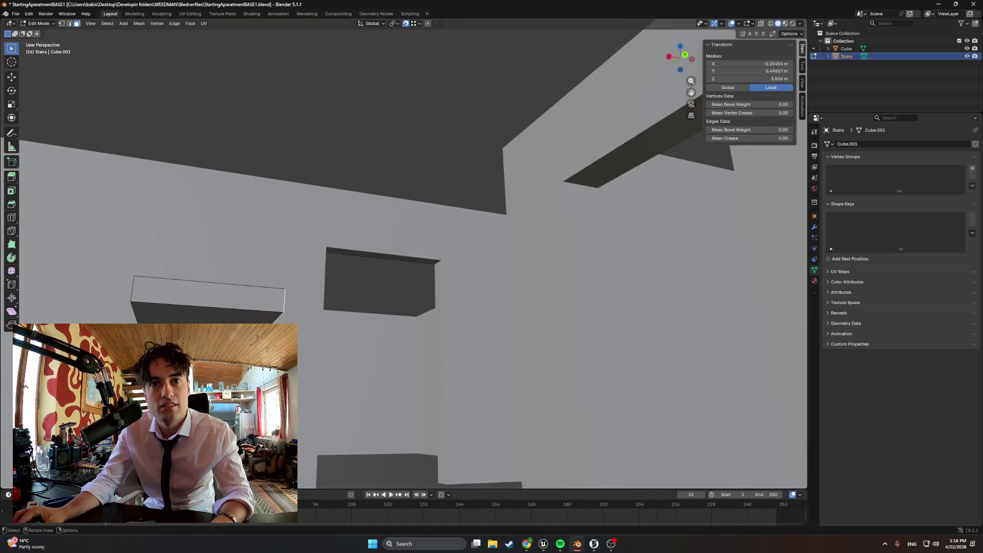
key("x")
key("v")
middle_click_drag(204, 315, 189, 312)
Step: Shift a selected part of the slab along the X axis
left_click(269, 316)
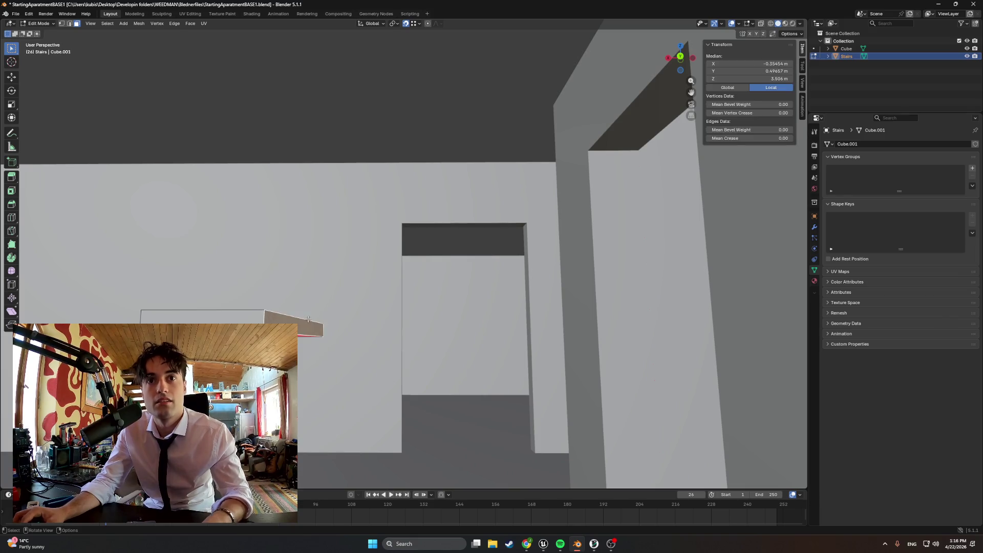
key("g")
key("x")
left_click(290, 318)
mouse_move(302, 317)
middle_mouse_down()
mouse_move(353, 292)
mouse_move(384, 261)
mouse_move(394, 281)
mouse_move(296, 287)
mouse_move(340, 337)
mouse_move(303, 366)
mouse_move(328, 315)
mouse_move(437, 278)
mouse_move(483, 245)
mouse_move(475, 270)
middle_mouse_up()
Step: Try deleting a single edge of the plank, then undo the deletion
key("g")
right_click(333, 315)
scroll(453, 387, "up", 2)
key("2")
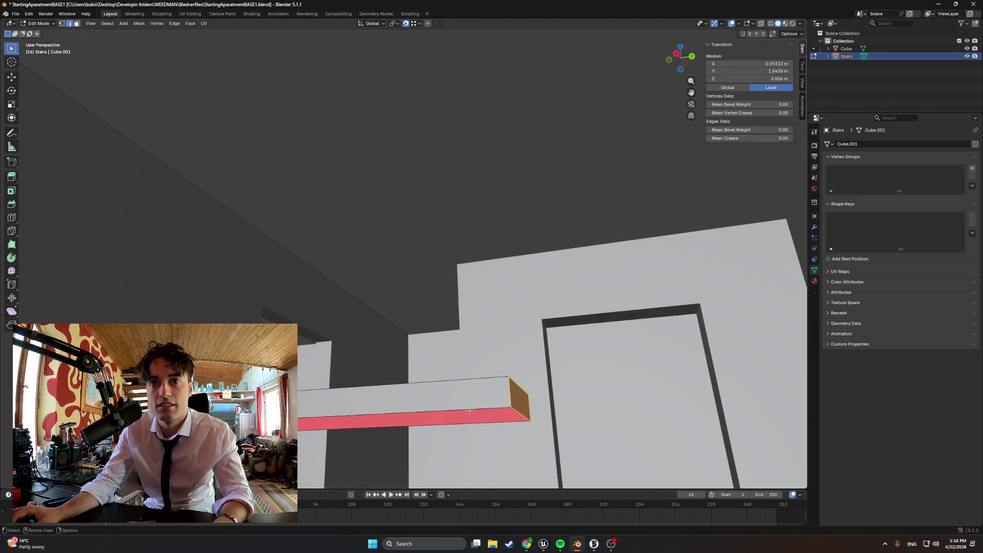
left_click(469, 410)
key("x")
left_click(450, 400)
key("ctrl+z")
mouse_move(451, 401)
middle_mouse_down()
mouse_move(388, 434)
mouse_move(328, 414)
mouse_move(358, 389)
mouse_move(364, 359)
mouse_move(425, 388)
mouse_move(406, 311)
middle_mouse_up()
key("grave")
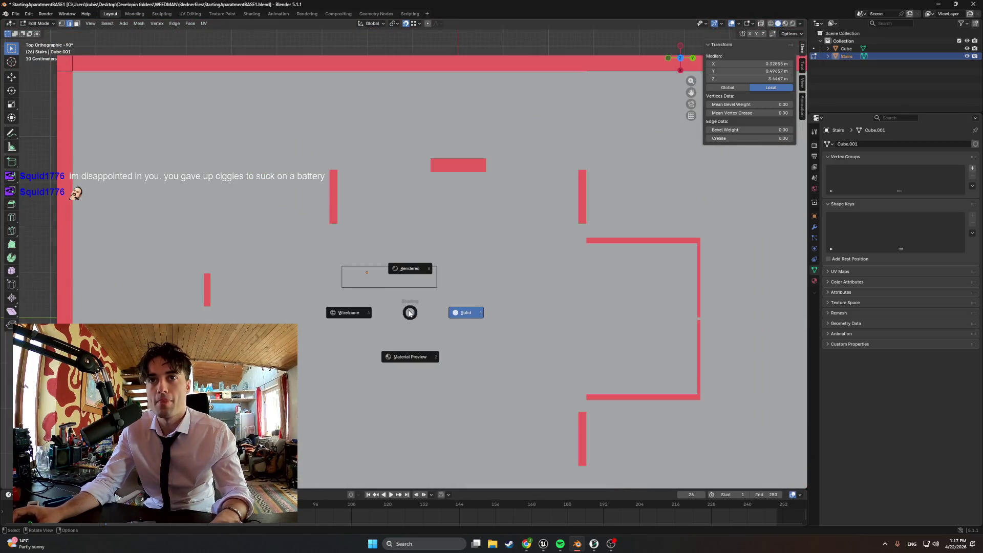
Step: From the top view, shift the Stairs object slightly along Y
left_click(348, 310)
scroll(338, 307, "up", 5)
key("Tab")
key("g")
key("y")
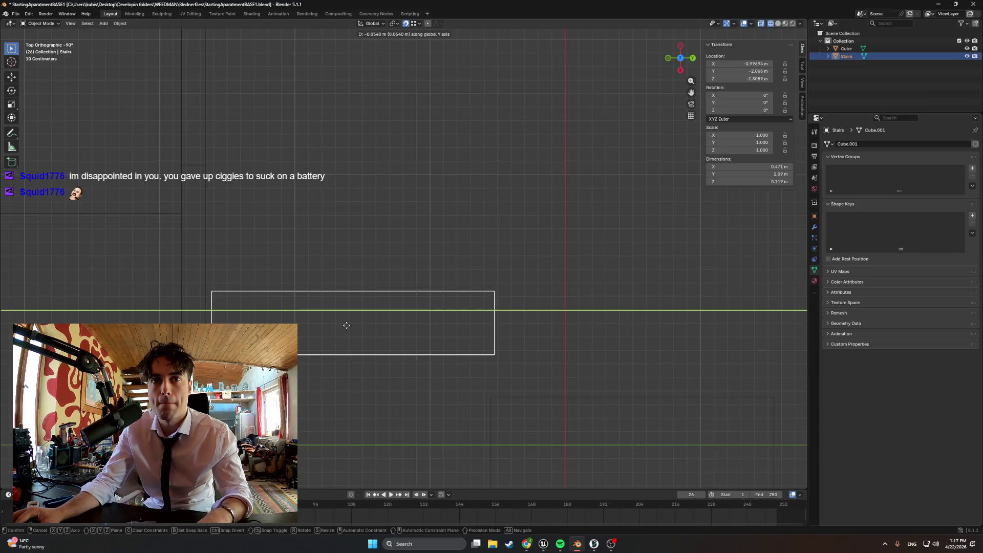
left_click(343, 330)
scroll(341, 335, "down", 6)
middle_click_drag(187, 255, 304, 327, "alt")
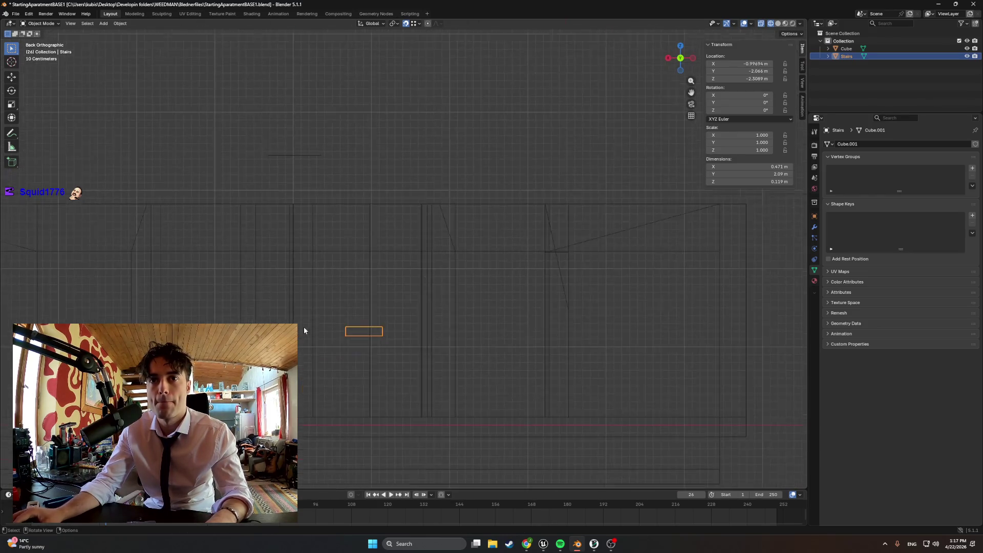
Step: Lower the Stairs slab along Z and switch to solid shading
key("g")
key("z")
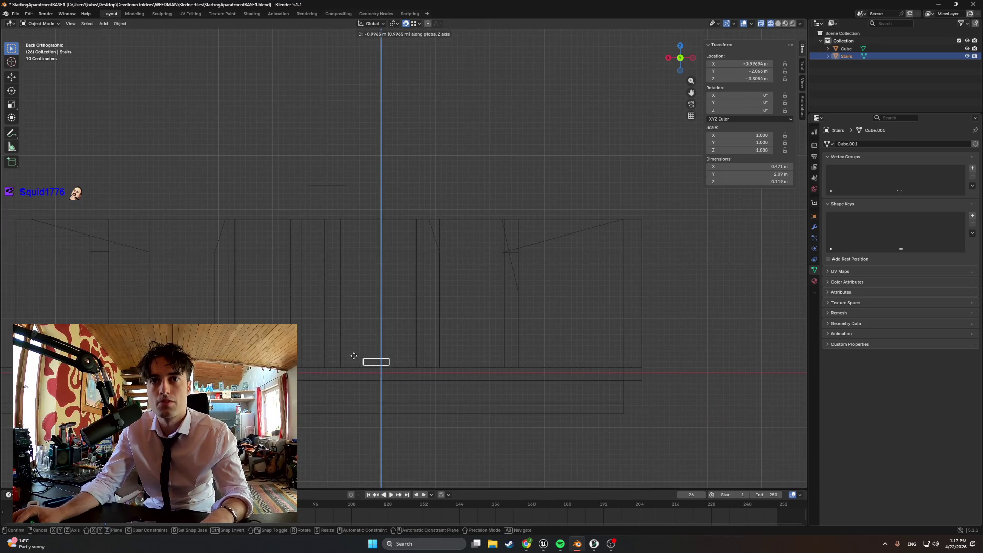
left_click(353, 355)
mouse_move(380, 337)
middle_mouse_down()
mouse_move(336, 386)
mouse_move(343, 338)
middle_mouse_up()
scroll(379, 343, "up", 5)
key("shift+z")
mouse_move(420, 345)
middle_mouse_down()
mouse_move(419, 333)
mouse_move(453, 333)
mouse_move(384, 363)
mouse_move(413, 282)
middle_mouse_up()
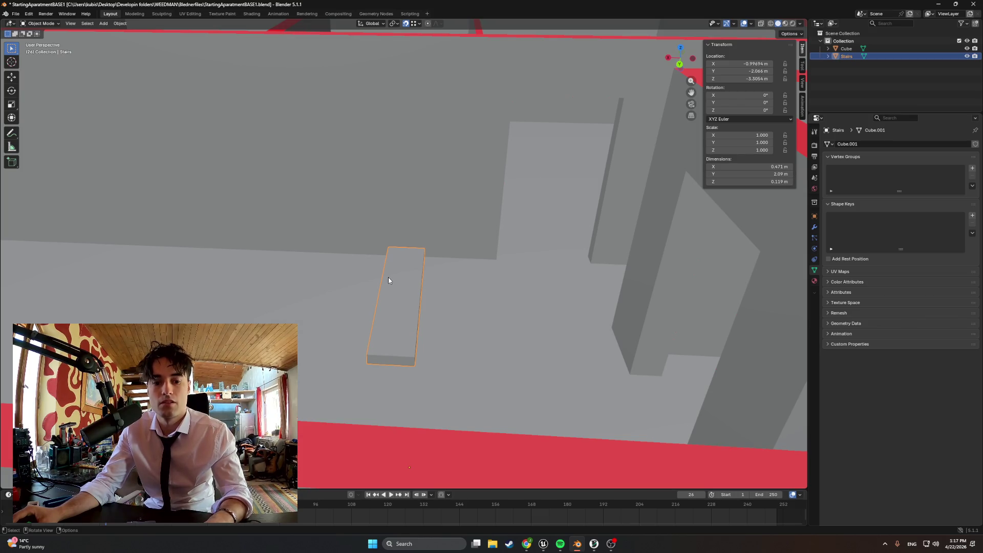
Step: Paste a copy of the slab in Edit Mode and select the Stairs.001 copy
key("Tab")
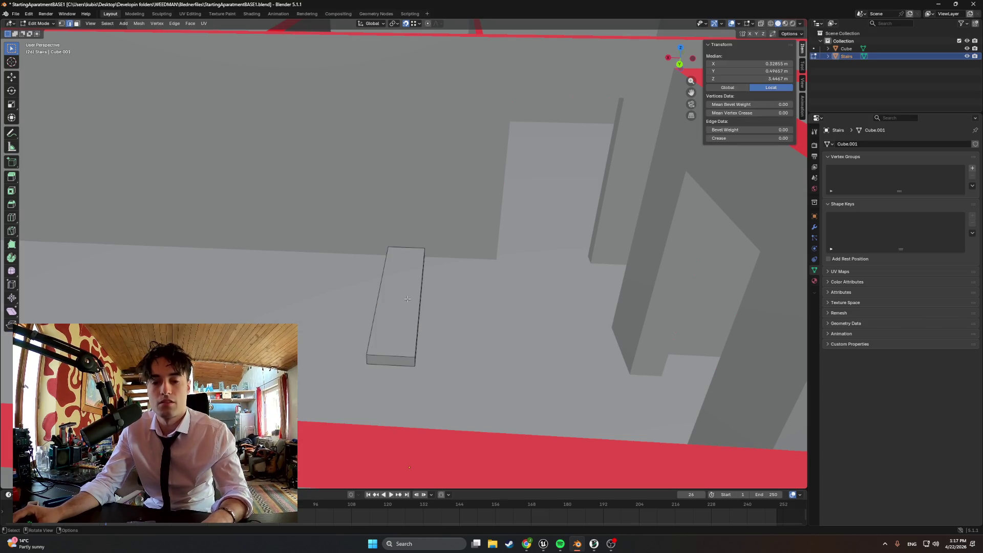
key("ctrl+v")
key("r")
key("Escape")
left_click(850, 63)
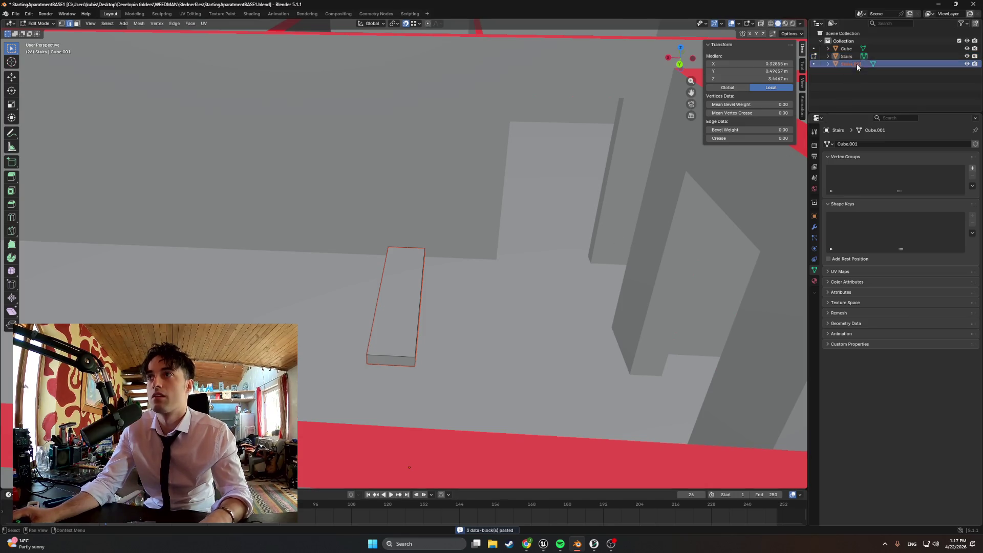
key("g")
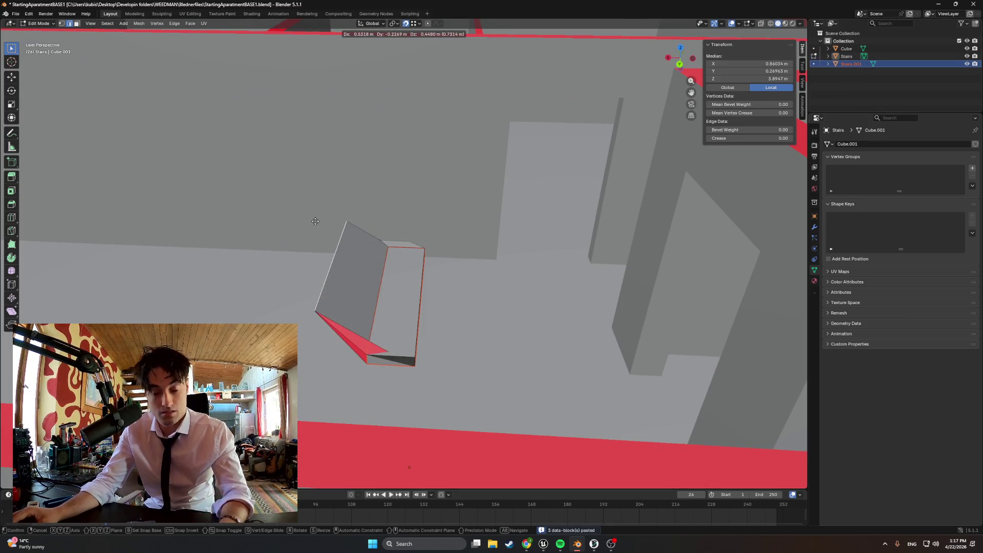
key("Escape")
Step: Return to Object Mode and select the other overlapping stairs slab
key("Tab")
key("g")
key("x")
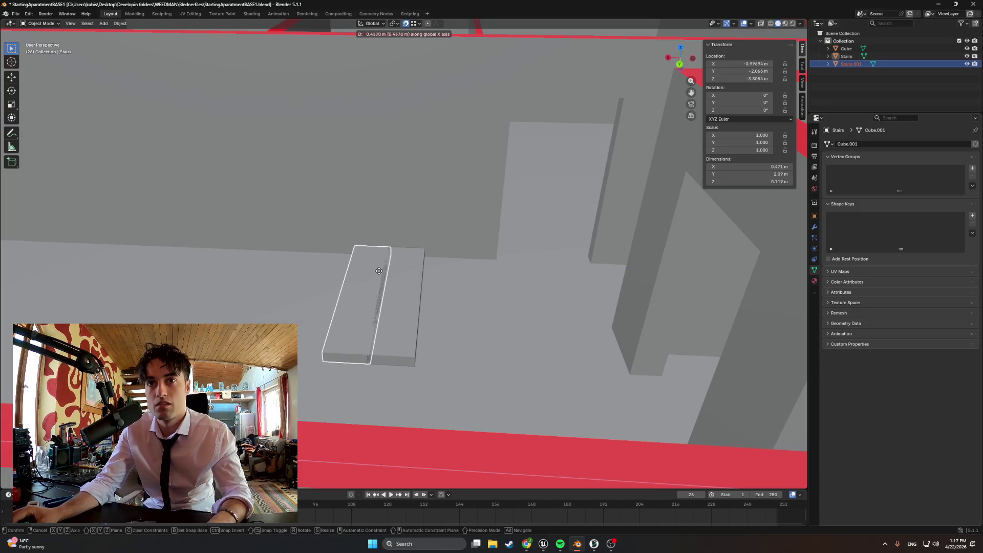
key("Escape")
mouse_move(408, 328)
middle_mouse_down()
mouse_move(417, 307)
mouse_move(395, 335)
mouse_move(397, 285)
mouse_move(361, 352)
middle_mouse_up()
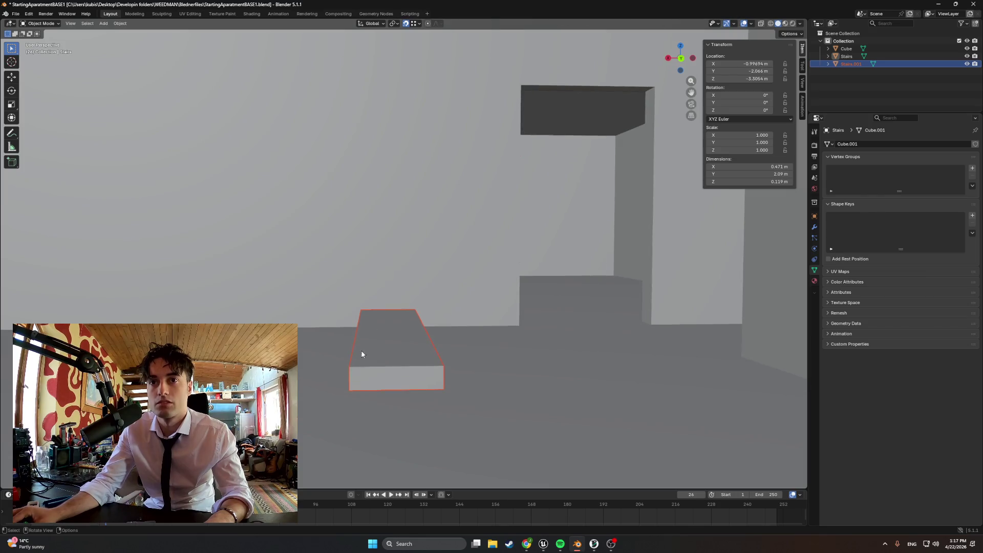
left_click(366, 372)
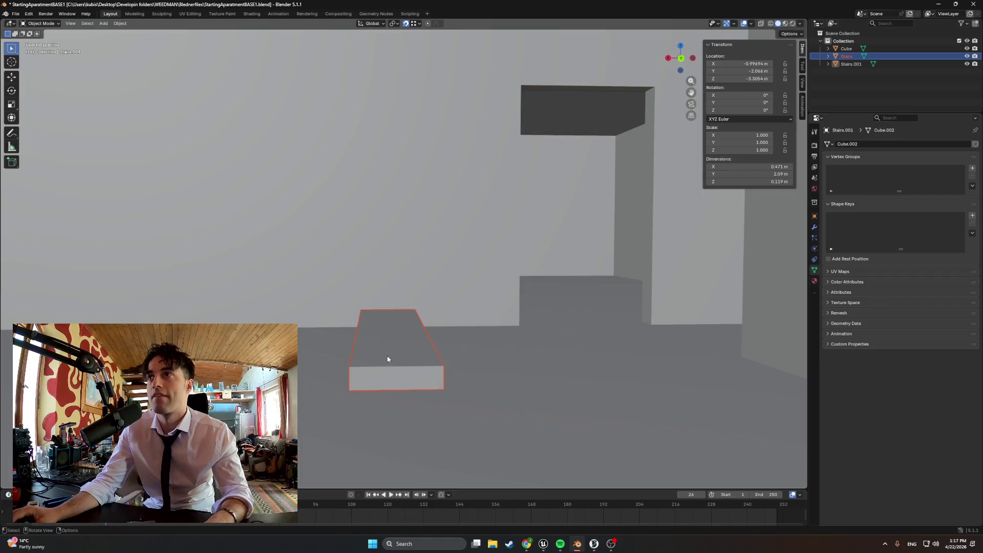
Step: Check the slab's context menu and Apply menu, closing both without changes
right_click(386, 358)
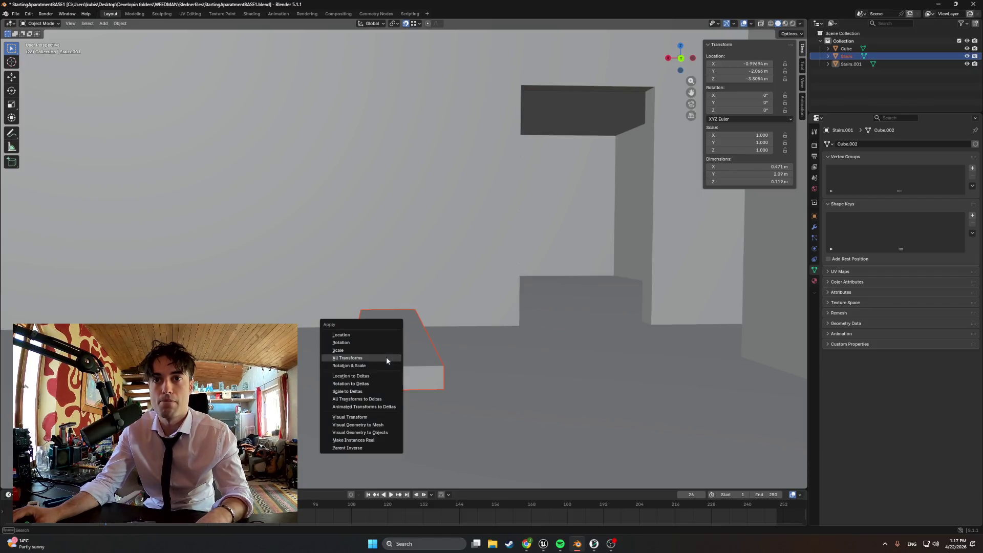
key("Escape")
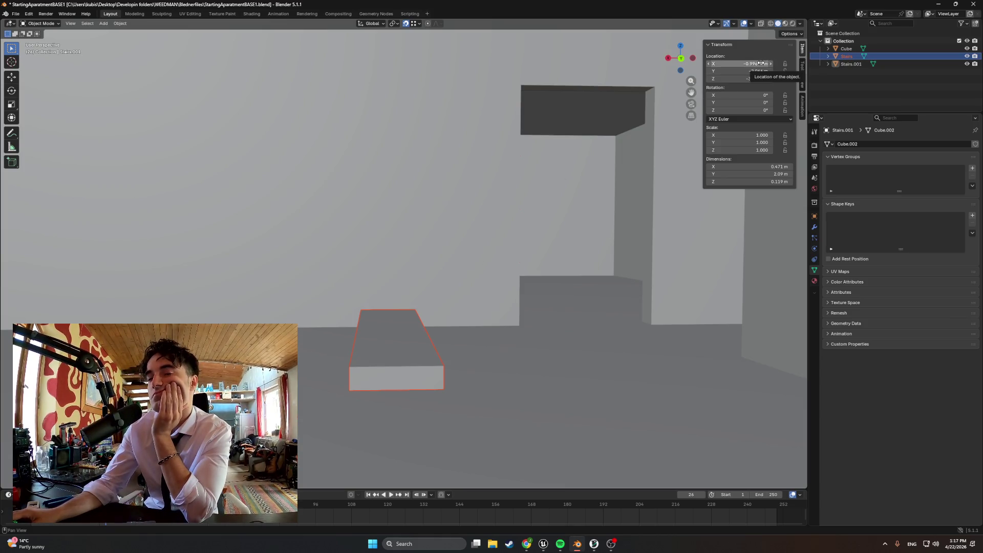
key("ctrl+a")
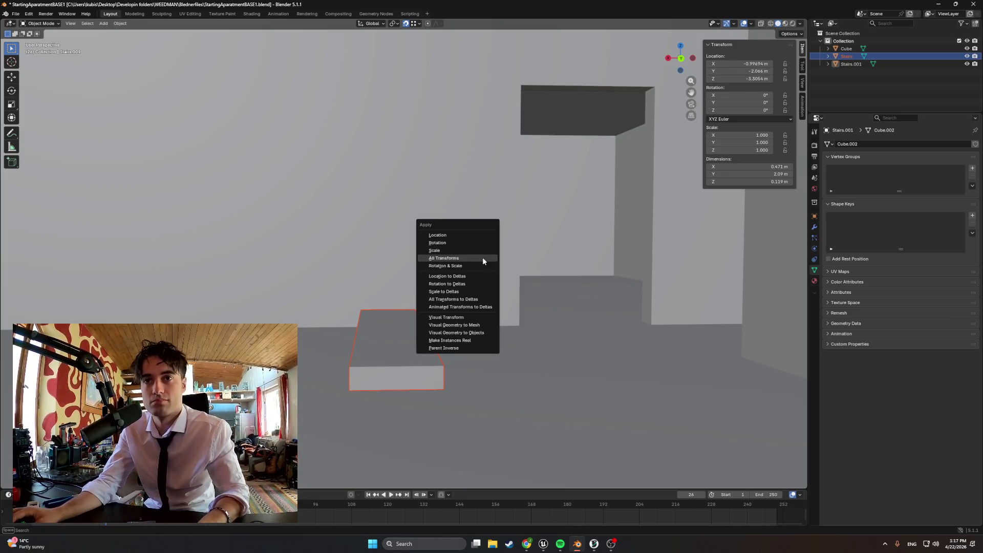
key("Escape")
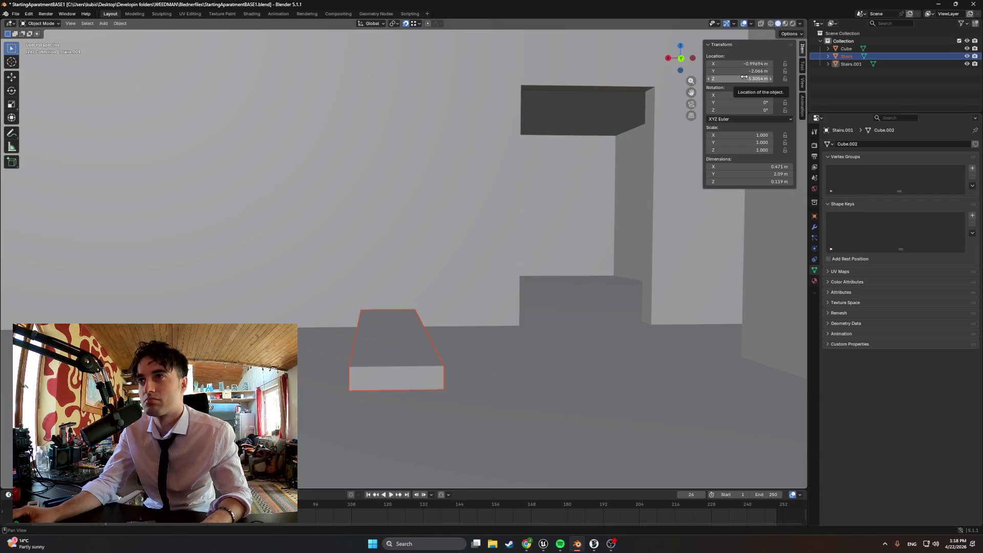
Step: Select Stairs.001 and set its height to Z -3.1054
left_click(853, 67)
key("g")
key("y")
key("z")
left_click(399, 345)
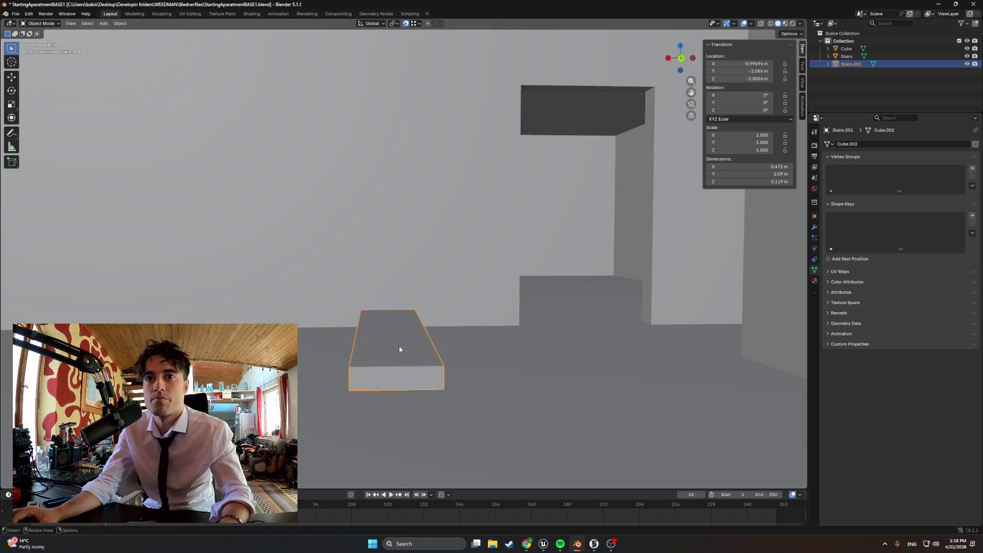
key("g")
key("z")
left_click(400, 325)
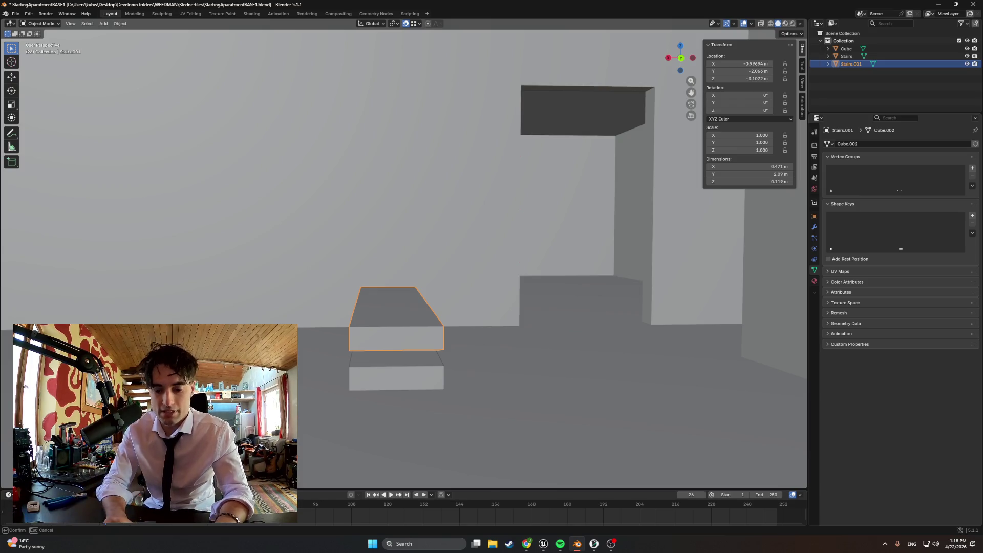
key("Return")
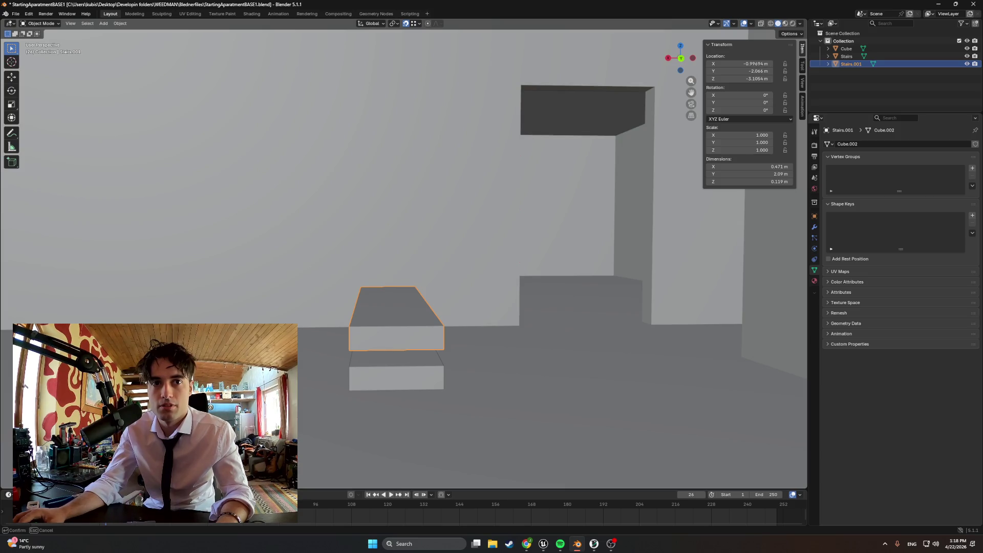
Step: Offset Stairs.001 by 0.3 along X, after undoing a trial 2 m Y shift
key("g")
key("y")
key("2")
key("Return")
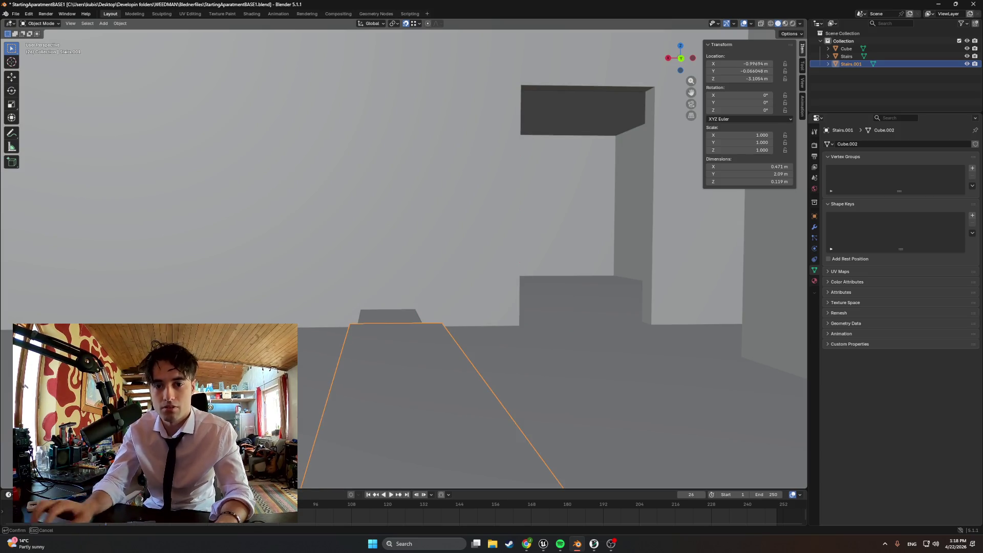
key("ctrl+z")
key("g")
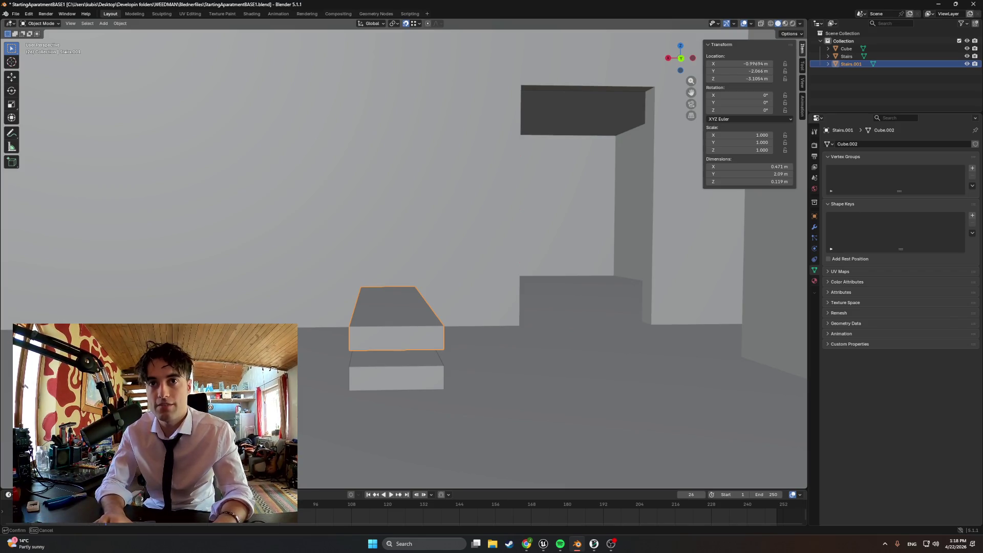
type("x0.5")
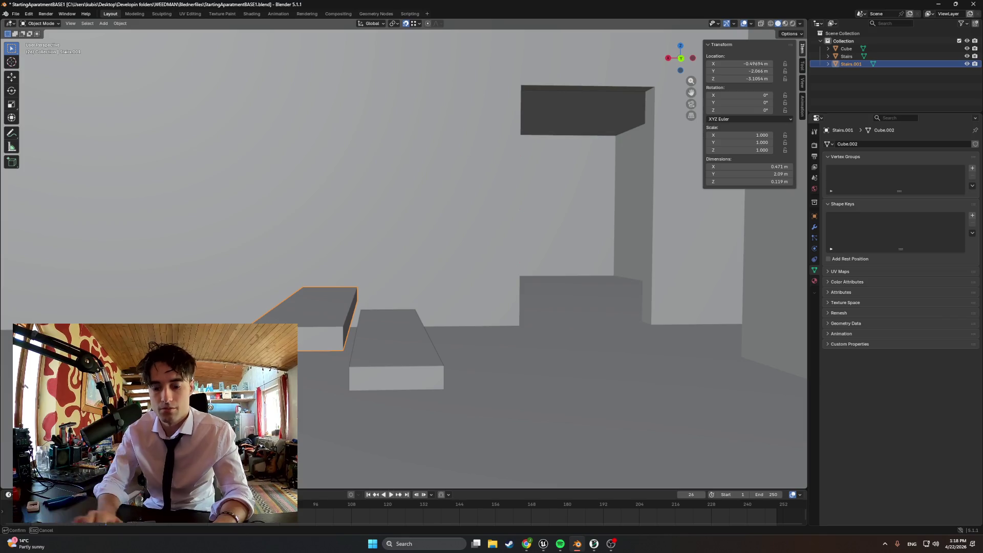
key("BackSpace")
type("4")
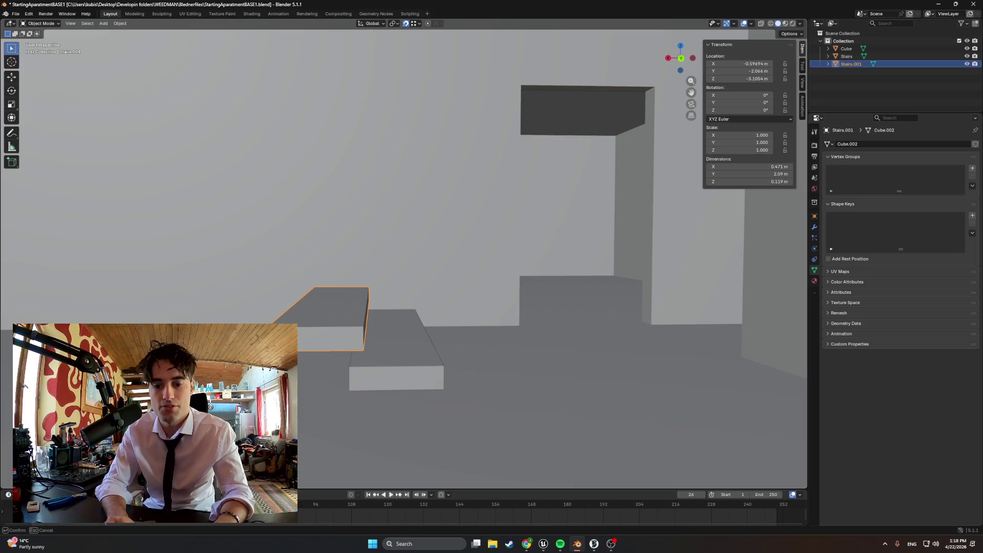
key("BackSpace")
type("3")
key("Return")
Step: Delete the Stairs.001 copy and switch the view to wireframe shading
mouse_move(333, 371)
middle_mouse_down()
mouse_move(340, 351)
mouse_move(360, 350)
mouse_move(327, 363)
middle_mouse_up()
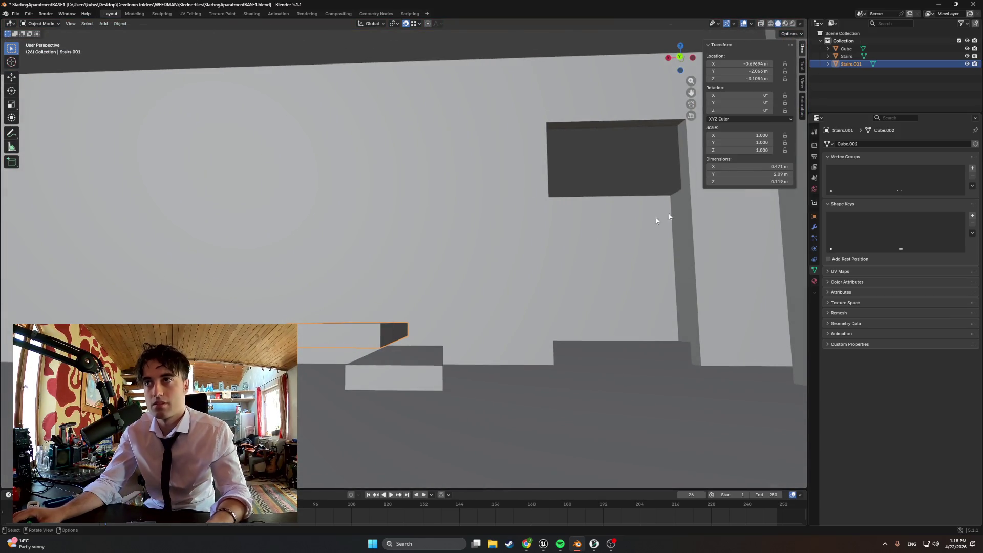
key("x")
middle_click_drag(351, 416, 393, 349)
key("z")
left_click(353, 357)
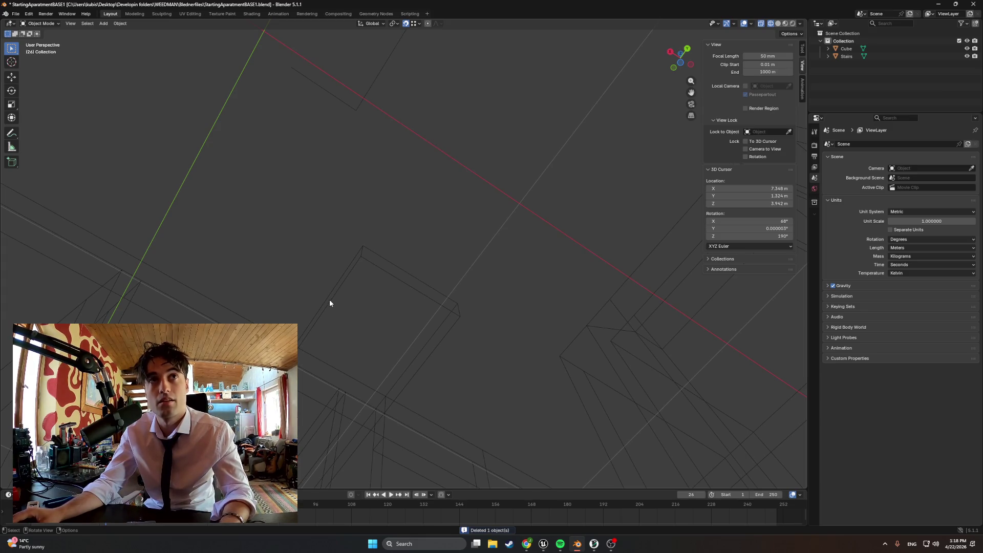
Step: Select the gap edges of the Stairs slab and fill them with a new face
mouse_move(352, 312)
middle_mouse_down()
mouse_move(348, 327)
mouse_move(358, 329)
middle_mouse_up()
left_click(300, 398)
key("Tab")
key("Tab")
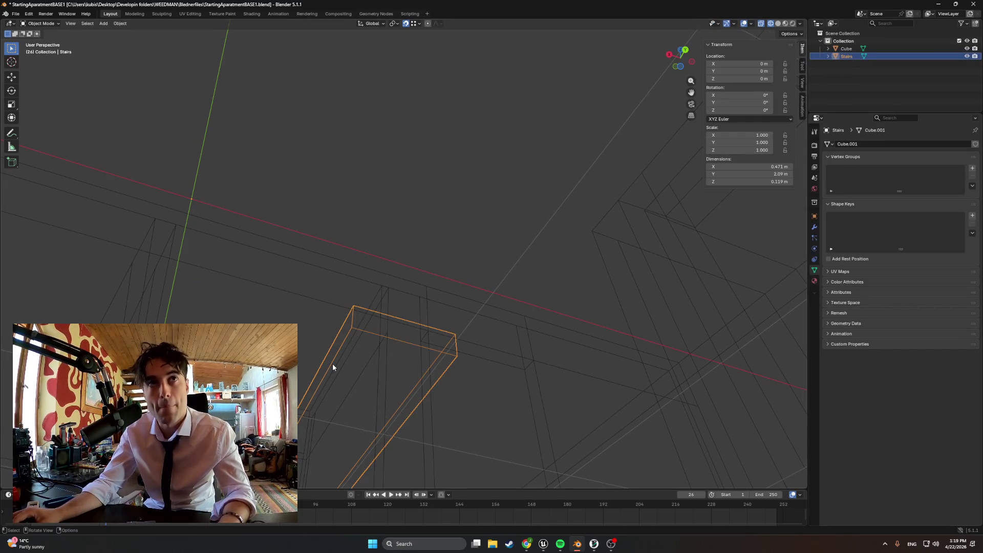
key("Tab")
left_click(391, 336, "shift")
left_click(432, 386, "shift")
mouse_move(432, 386)
middle_mouse_down()
mouse_move(397, 427)
mouse_move(437, 432)
mouse_move(432, 411)
mouse_move(451, 417)
mouse_move(432, 428)
mouse_move(544, 416)
mouse_move(478, 422)
mouse_move(422, 406)
mouse_move(399, 386)
mouse_move(382, 404)
mouse_move(400, 229)
mouse_move(401, 367)
mouse_move(378, 41)
mouse_move(351, 4)
middle_mouse_up()
key("f")
key("z")
left_click(468, 404)
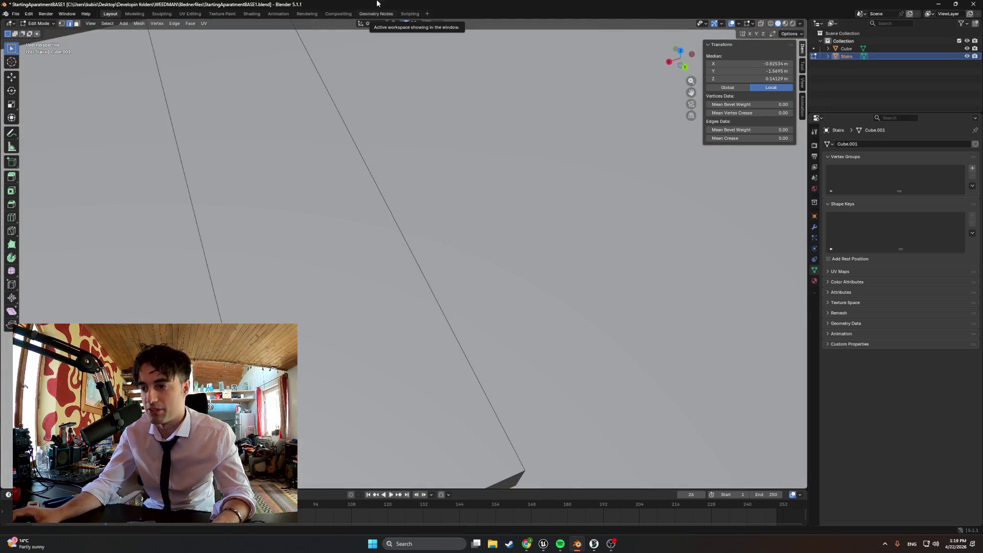
Step: Return to Object Mode and paste a fresh Stairs.001 copy of the slab
mouse_move(389, 128)
middle_mouse_down()
mouse_move(383, 199)
mouse_move(353, 230)
mouse_move(440, 202)
mouse_move(464, 181)
mouse_move(388, 272)
mouse_move(355, 269)
mouse_move(390, 277)
mouse_move(375, 292)
mouse_move(384, 285)
mouse_move(362, 274)
mouse_move(385, 280)
mouse_move(373, 285)
mouse_move(466, 241)
mouse_move(426, 328)
mouse_move(459, 297)
middle_mouse_up()
key("Tab")
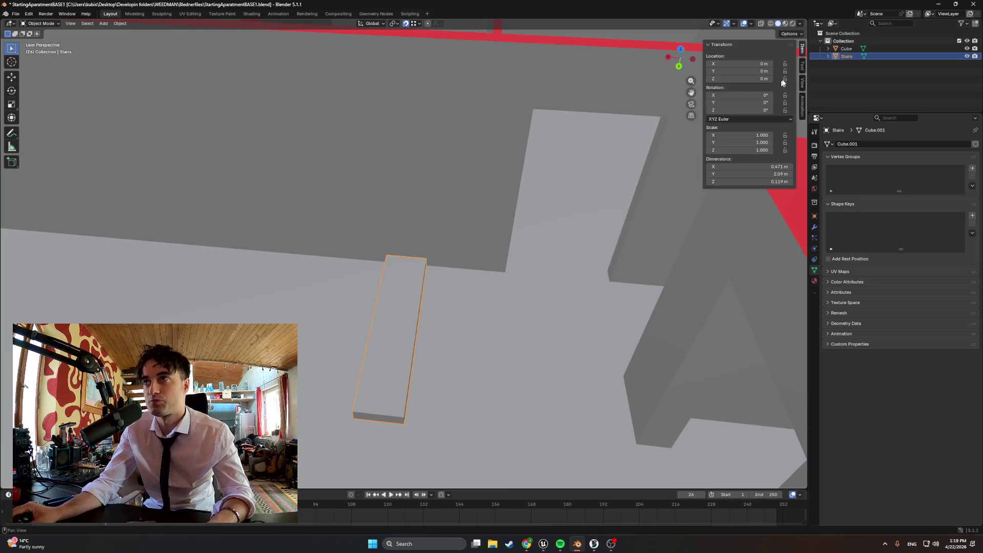
key("ctrl+v")
key("KP_Decimal")
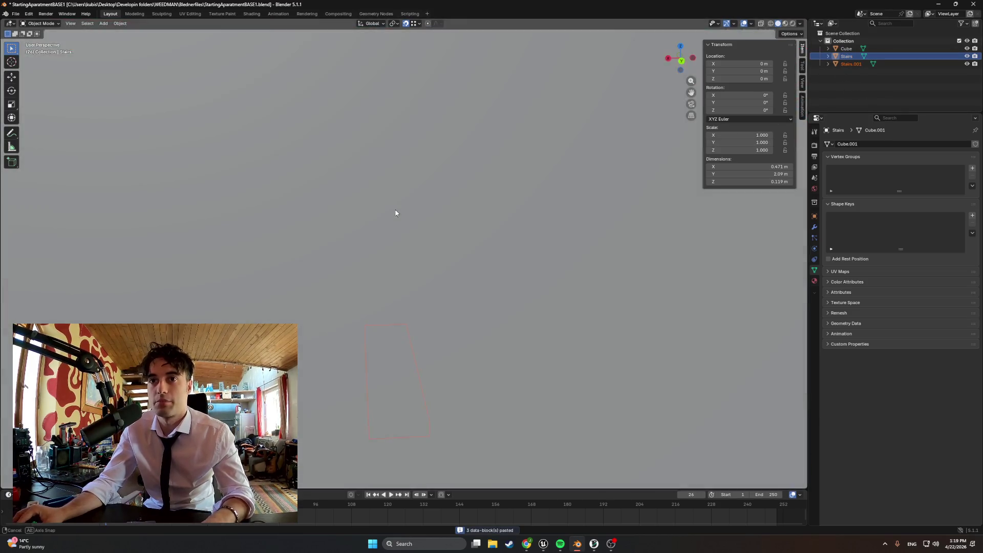
key("KP_7")
middle_click_drag(414, 192, 397, 293, "alt")
Step: In wireframe, Shift+D the slab and set the copy one step up and one tread right
key("z")
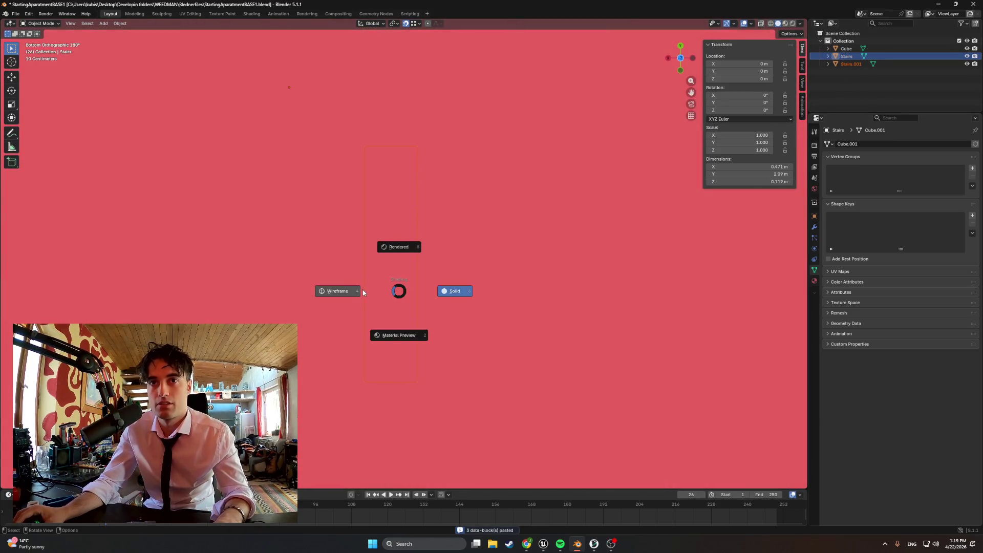
left_click(366, 294)
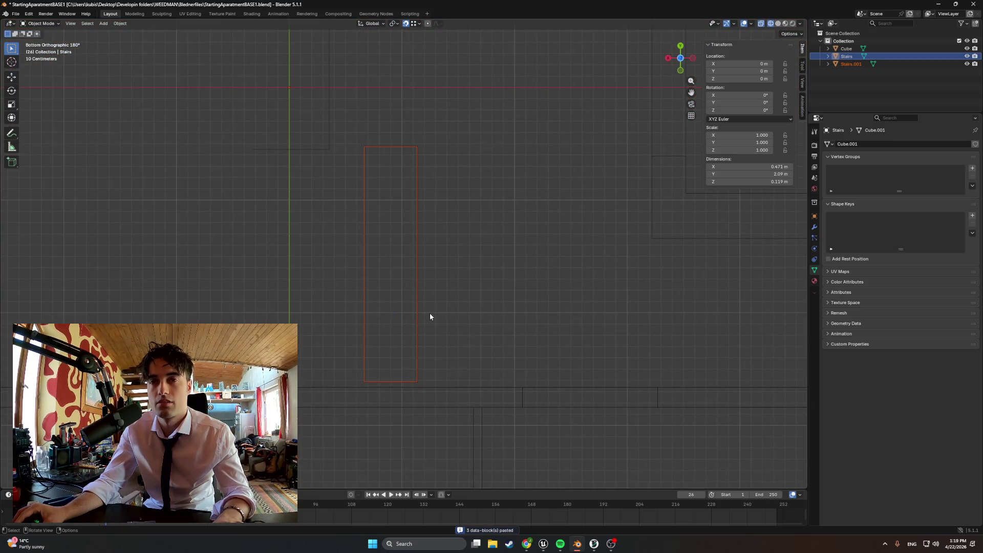
mouse_move(434, 307)
middle_mouse_down("alt")
mouse_move(448, 171)
mouse_move(446, 275)
mouse_move(419, 321)
mouse_move(411, 303)
mouse_move(416, 337)
middle_mouse_up("alt")
scroll(416, 338, "up", 1)
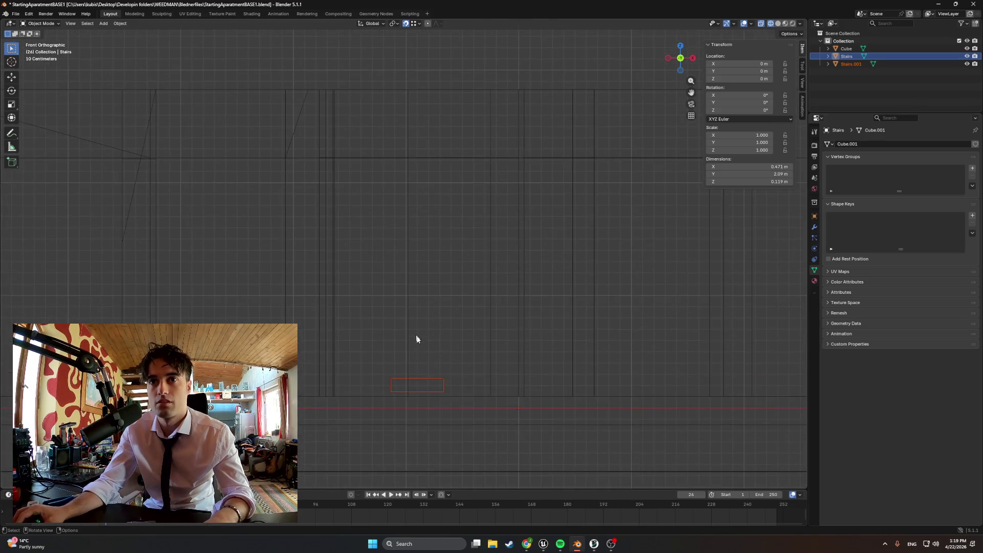
key("shift+d")
key("z")
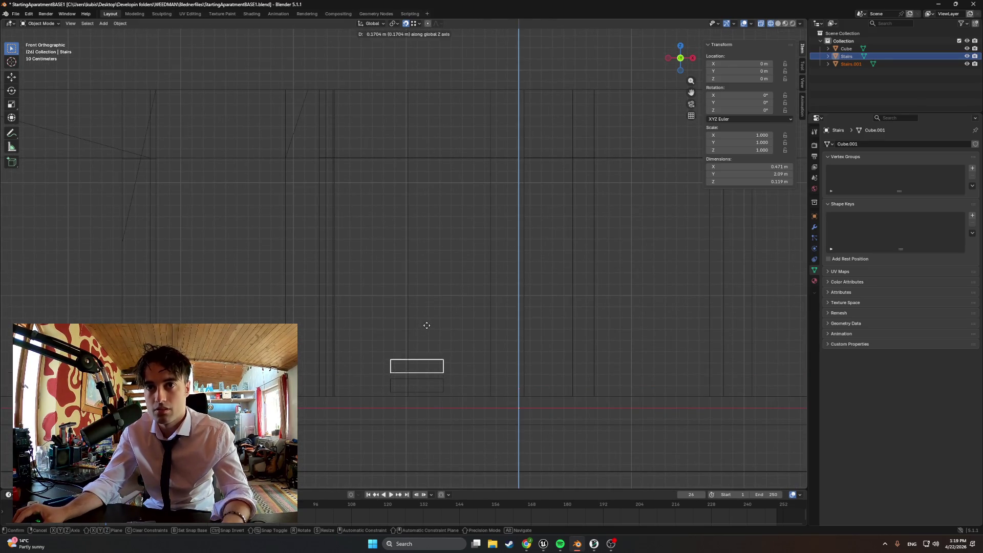
left_click(426, 327)
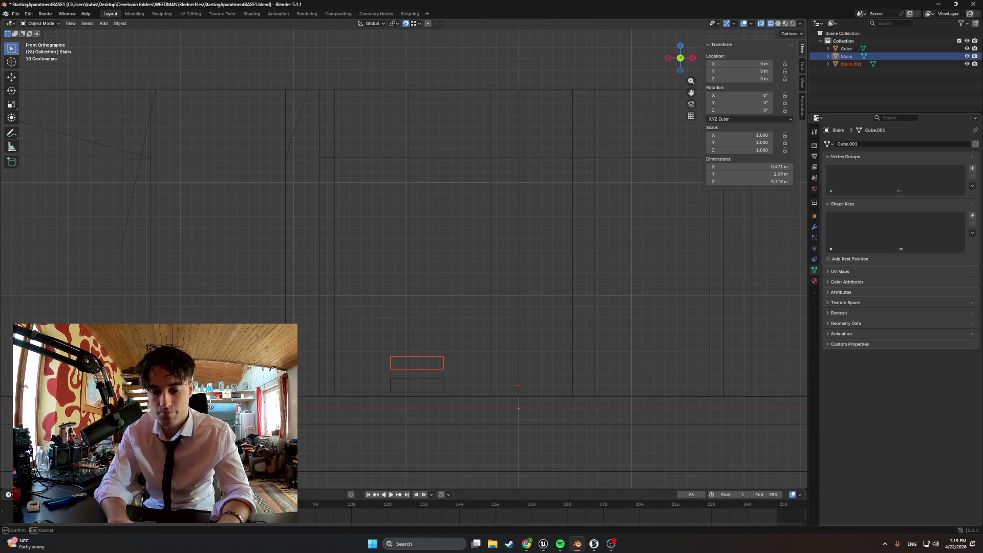
key("Return")
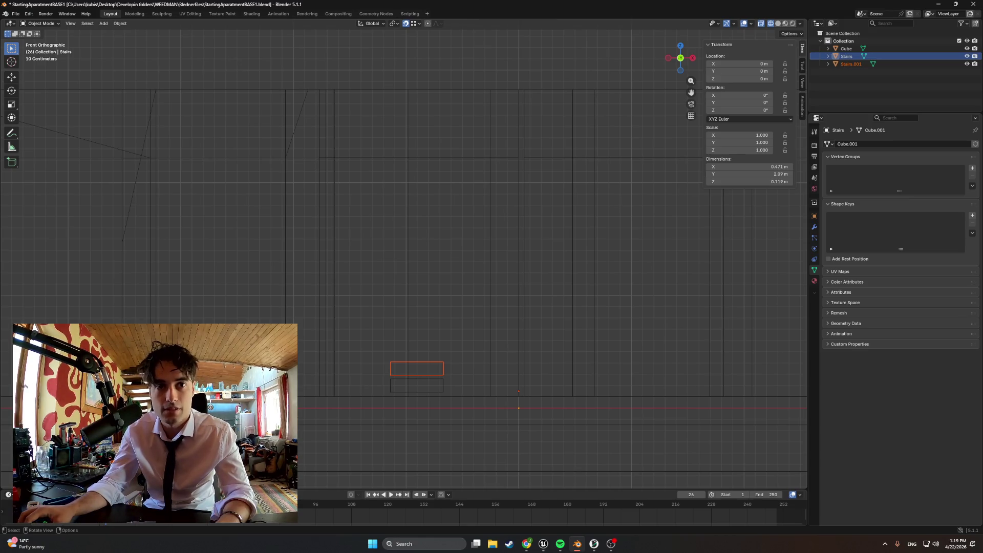
key("ctrl+z")
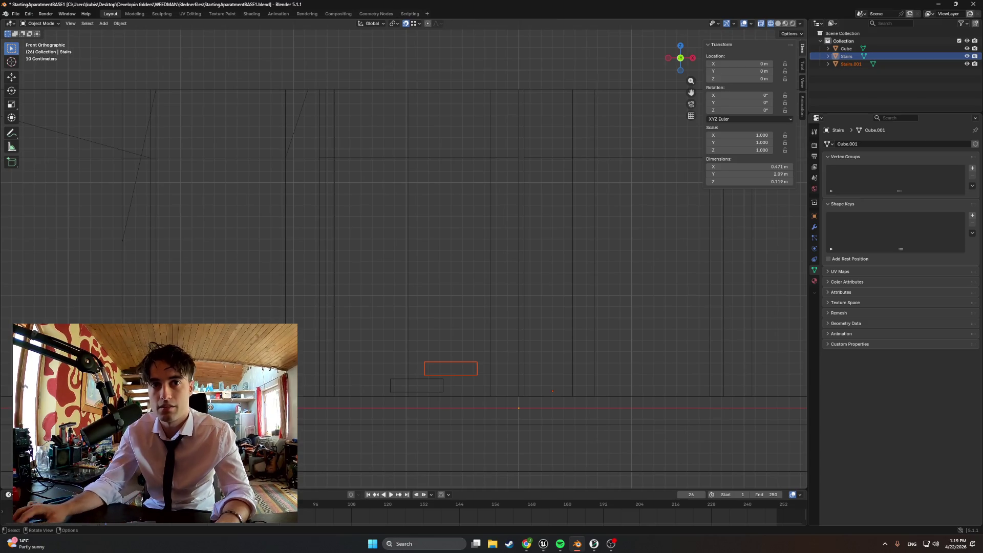
left_click(840, 56)
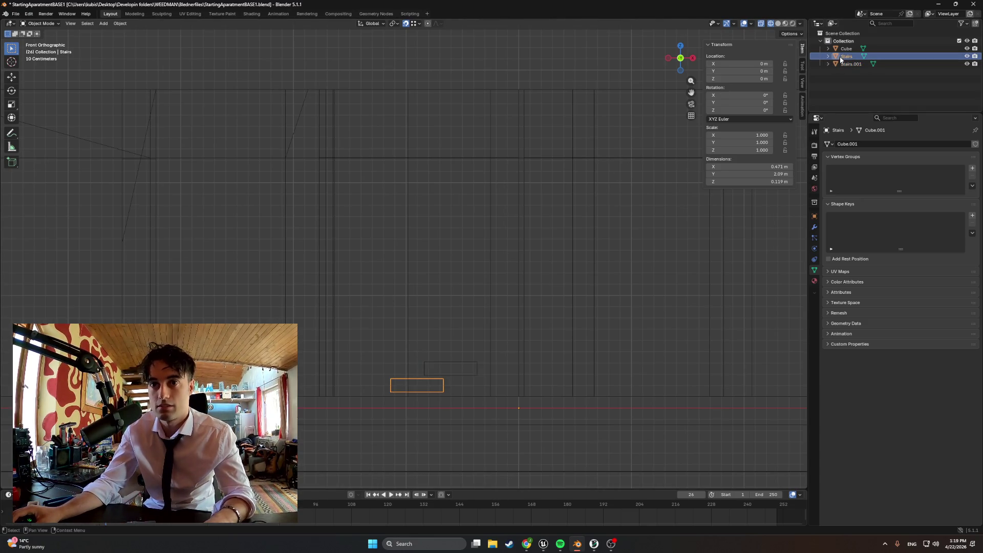
Step: Copy Stairs.001 and paste Stairs.002, placed one step higher and one tread right
key("ctrl+c")
left_click(843, 64)
key("ctrl+c")
key("ctrl+v")
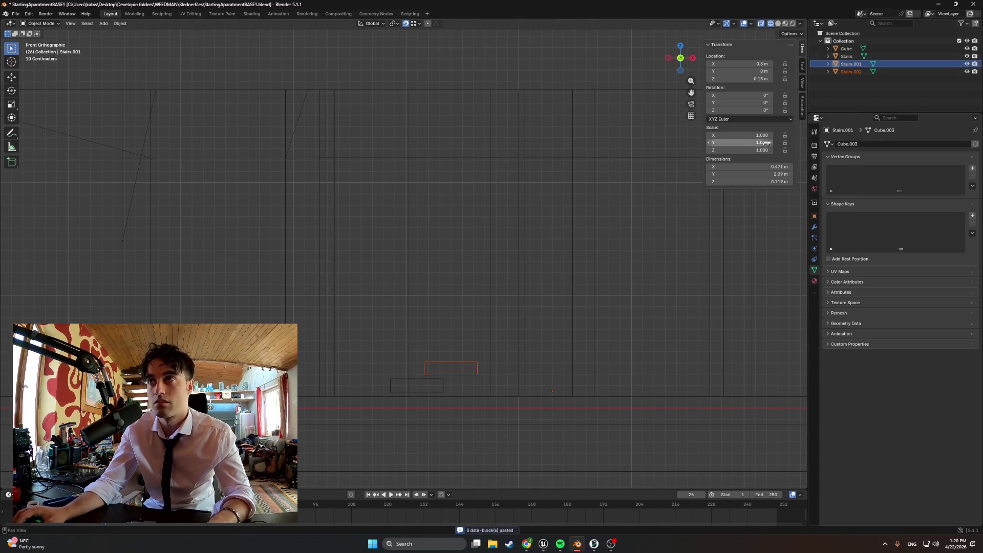
key("g")
left_click(448, 332)
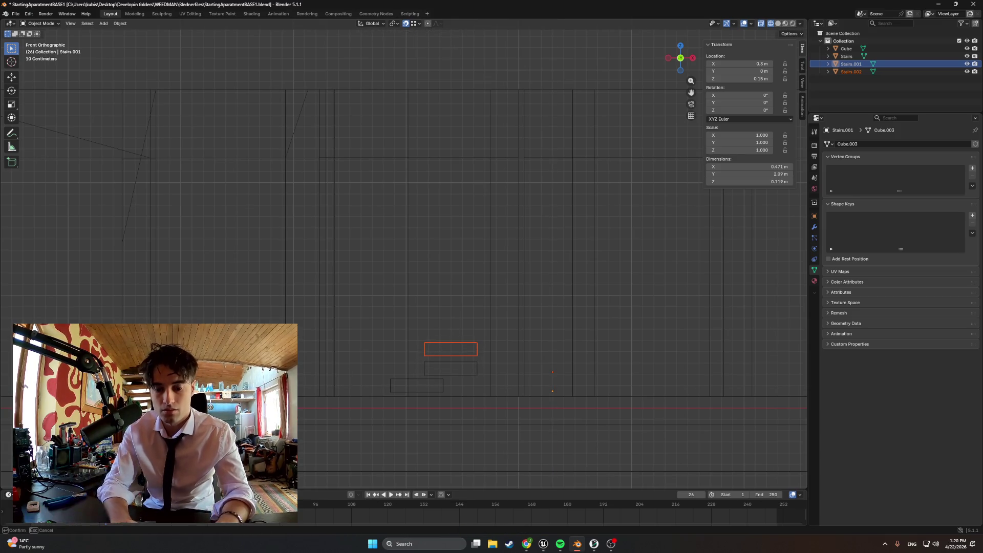
key("Return")
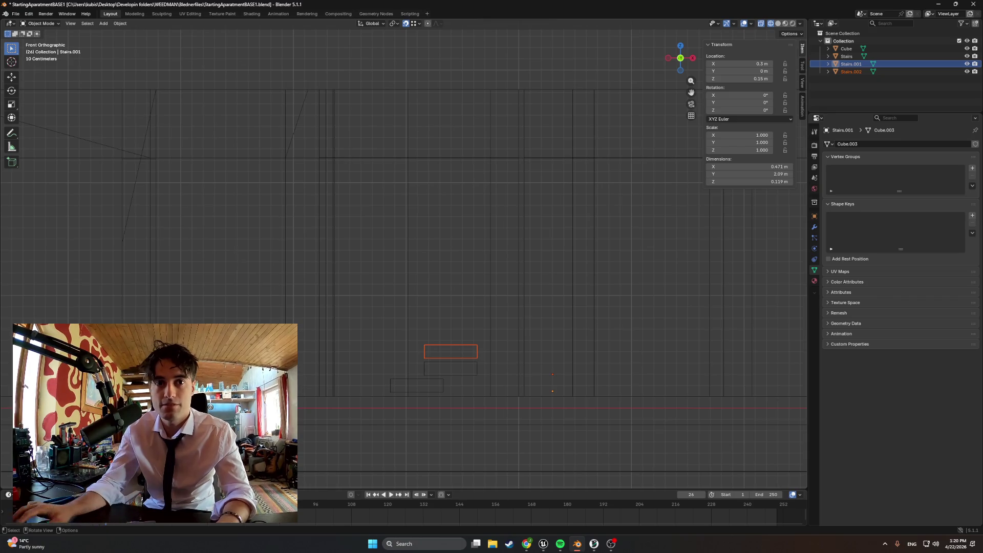
key("Return")
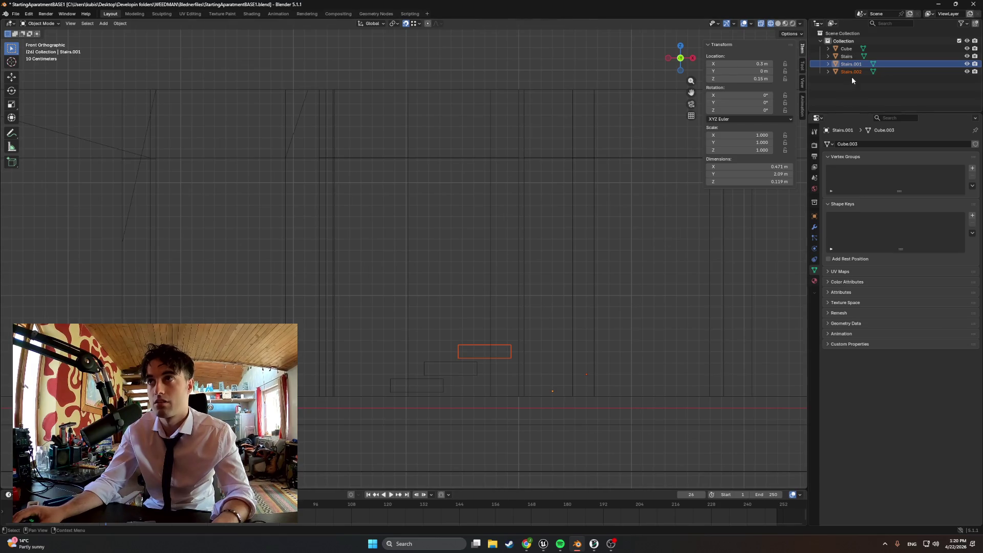
Step: Paste Stairs.003 from Stairs.002, raised 0.15 m to Z 0.45 and moved to X 0.9
left_click(852, 72)
key("ctrl+c")
key("ctrl+v")
key("g")
key("z")
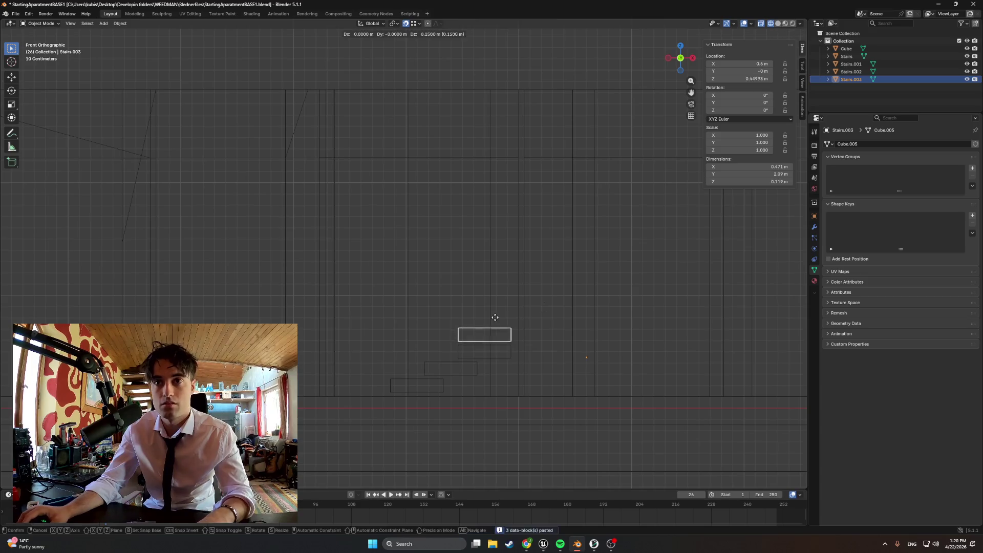
left_click(496, 309)
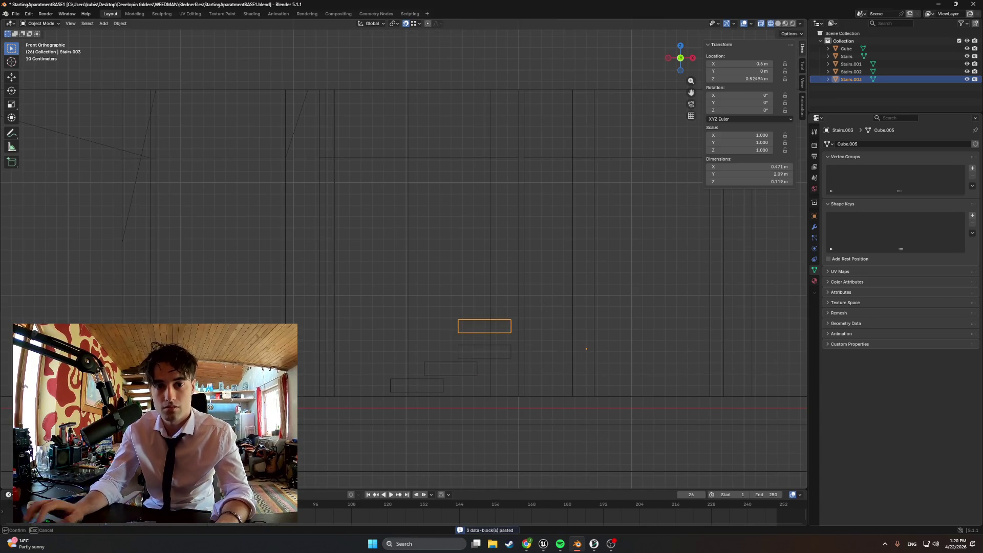
type("0.15")
key("Return")
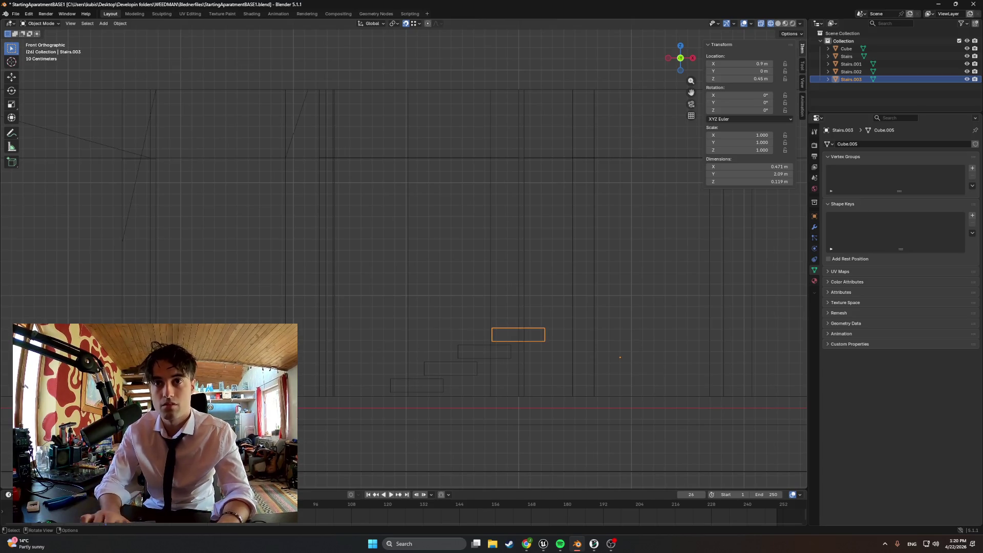
left_click(485, 375)
middle_click_drag(485, 376, 392, 392, "shift")
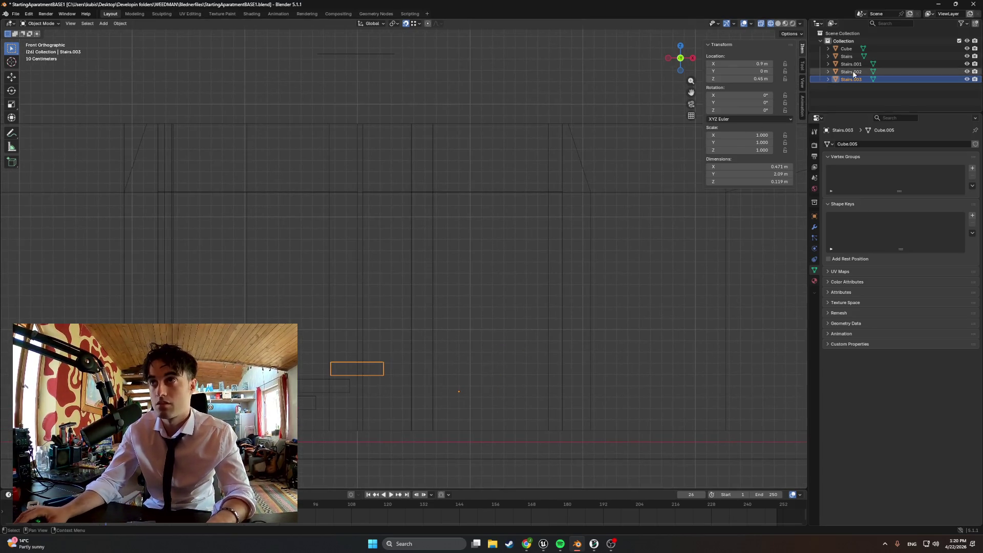
Step: Copy Stairs.003 and paste another step copy, Stairs.004
key("ctrl+c")
key("g")
key("z")
key("ctrl+v")
key("Escape")
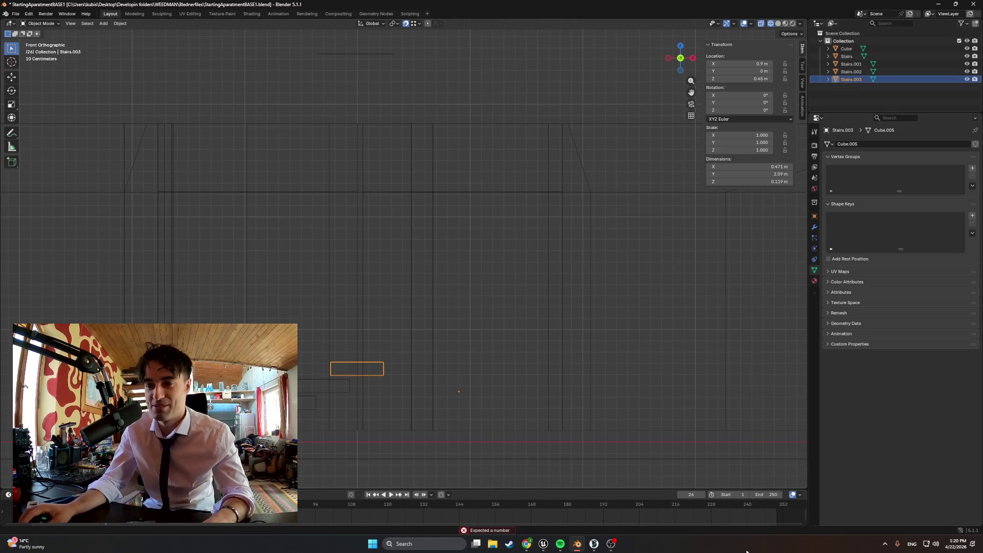
left_click(615, 546)
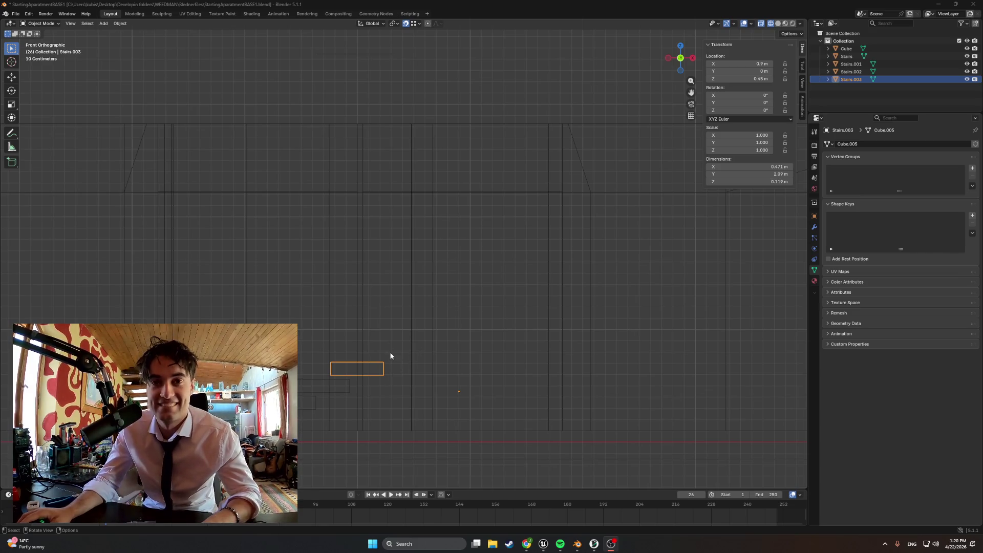
key("ctrl+v")
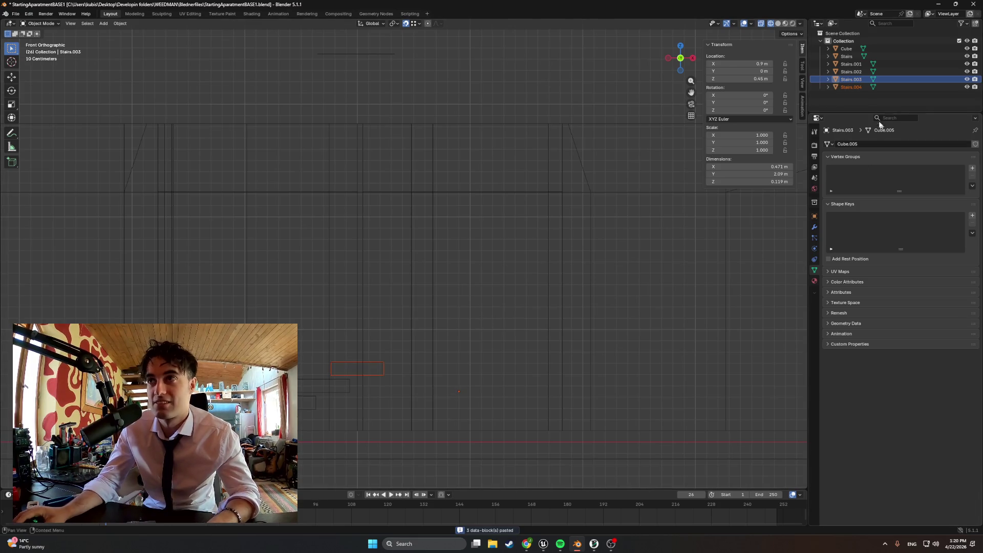
Step: Place the pasted Stairs.004 step at 0.6 m height and X 1.2 m
left_click(850, 87)
key("g")
left_click(373, 346)
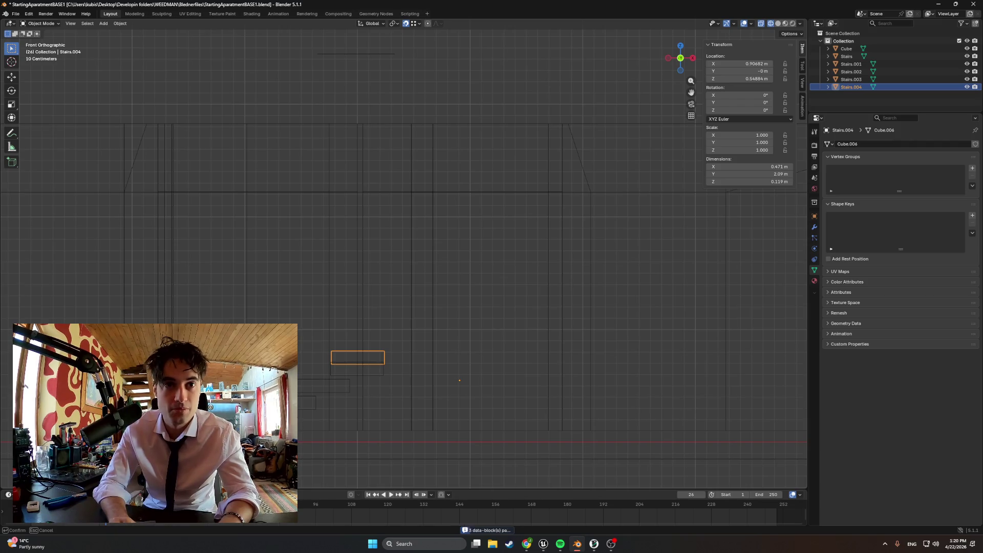
type("7")
key("Return")
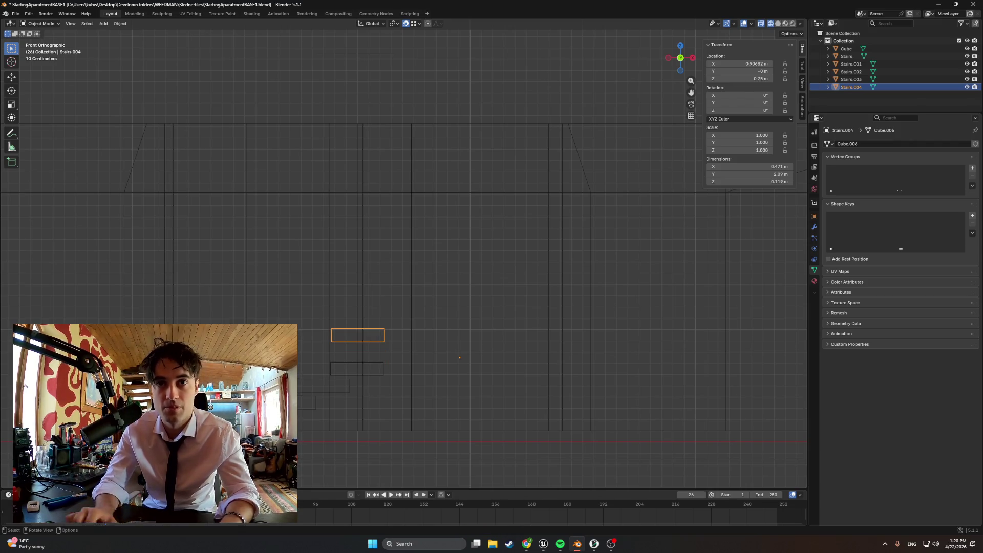
key("Return")
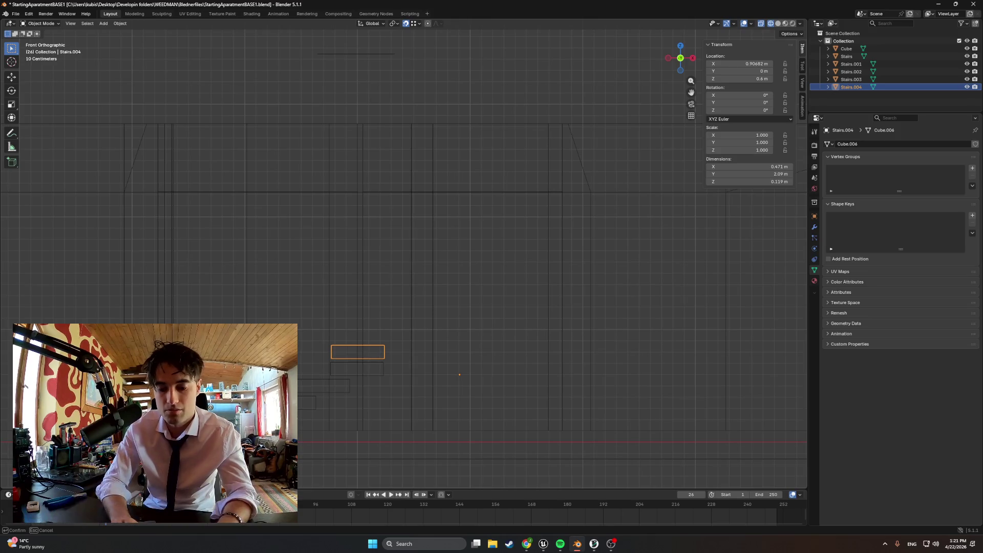
type("1.")
key("Return")
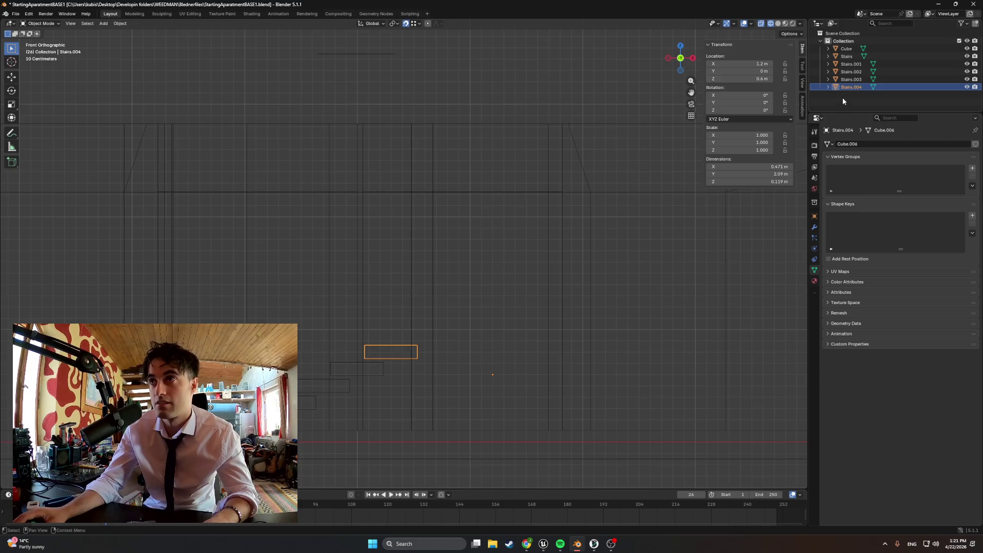
Step: Copy Stairs.004 and raise the new Stairs.005 step by 0.15 m to 0.75 m
key("ctrl+c")
key("ctrl+v")
key("g")
key("z")
key("Return")
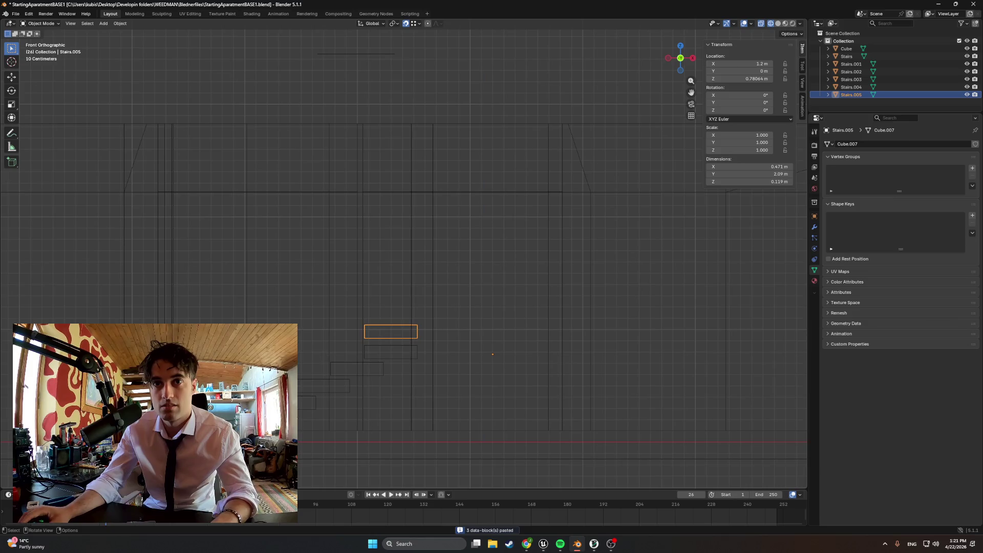
type("0.15")
key("Return")
key("Return")
Step: Copy Stairs.005 into Stairs.006, one tread further right at 0.9 m height
left_click(856, 103)
left_click(856, 97)
key("ctrl+c")
key("ctrl+v")
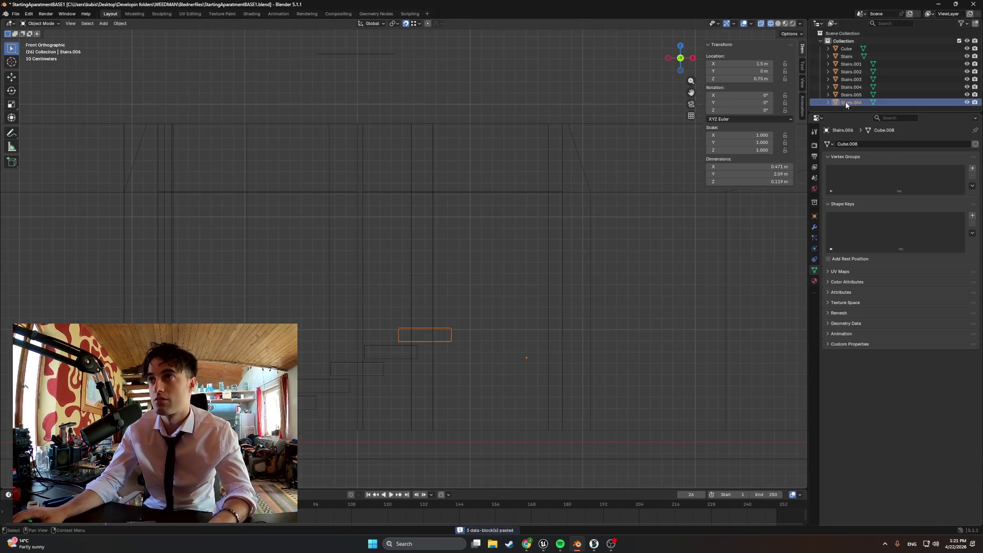
key("g")
key("Return")
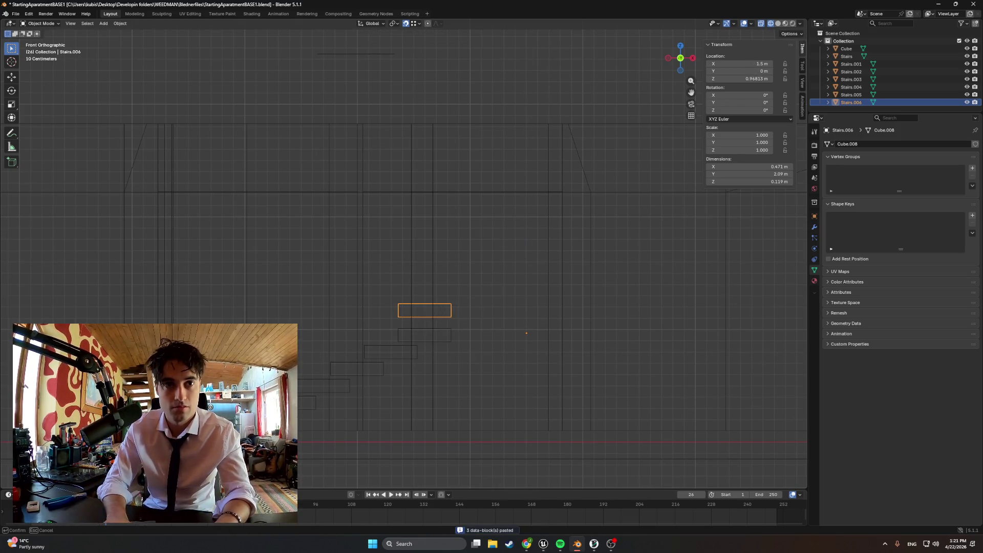
key("Return")
key("Return")
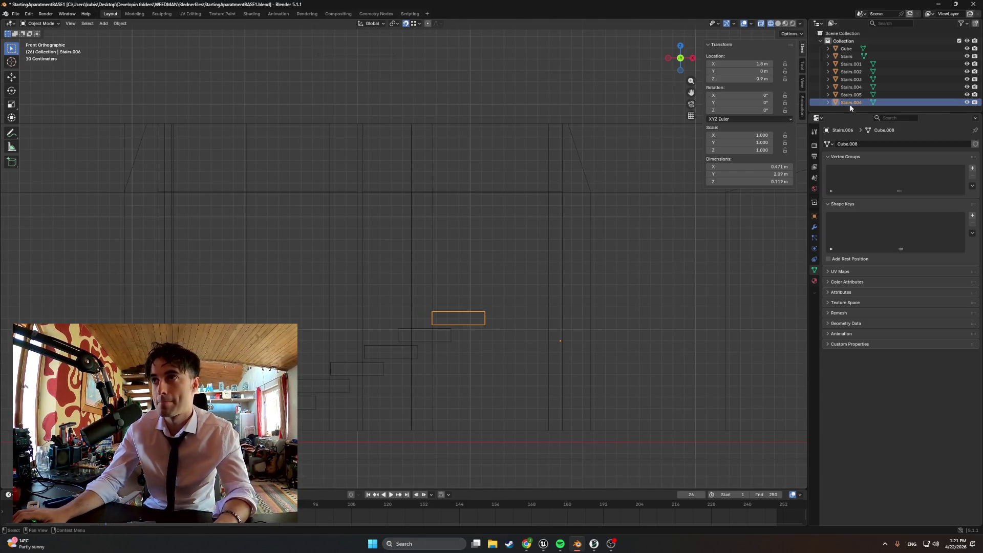
Step: Add Stairs.007 with snapping turned off, placed at X 2.1 m and 1.05 m height
key("ctrl+c")
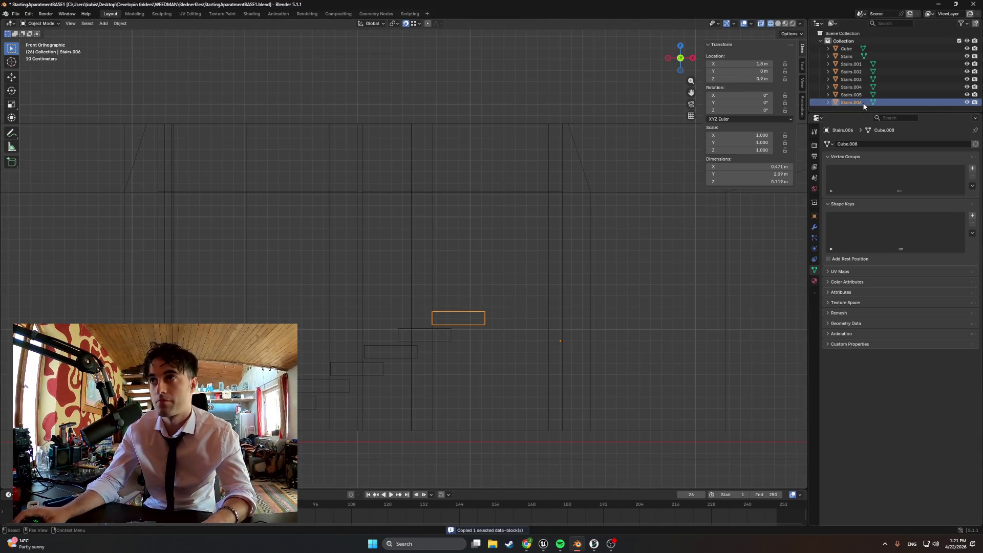
key("ctrl+v")
key("g")
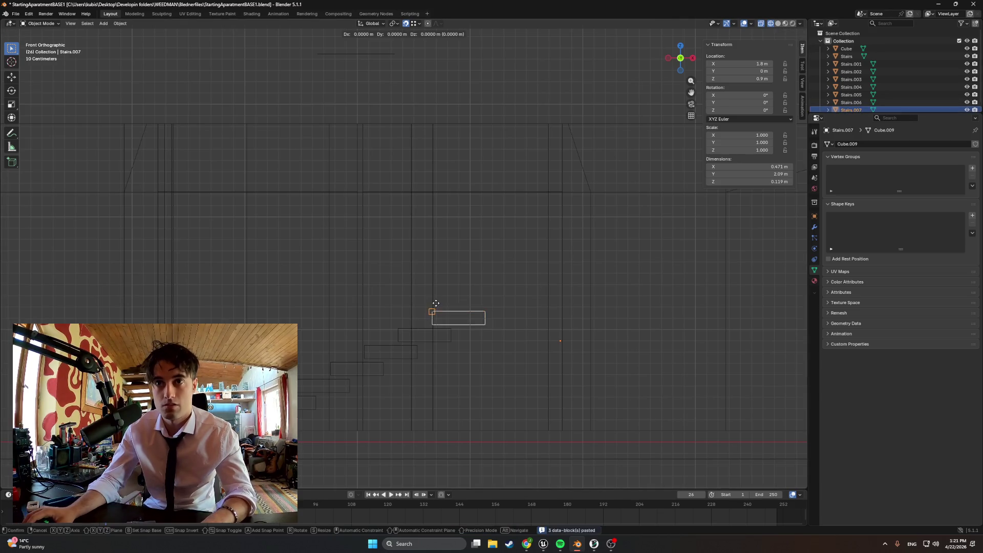
right_click(434, 297)
left_click(405, 23)
key("g")
key("z")
left_click(434, 182)
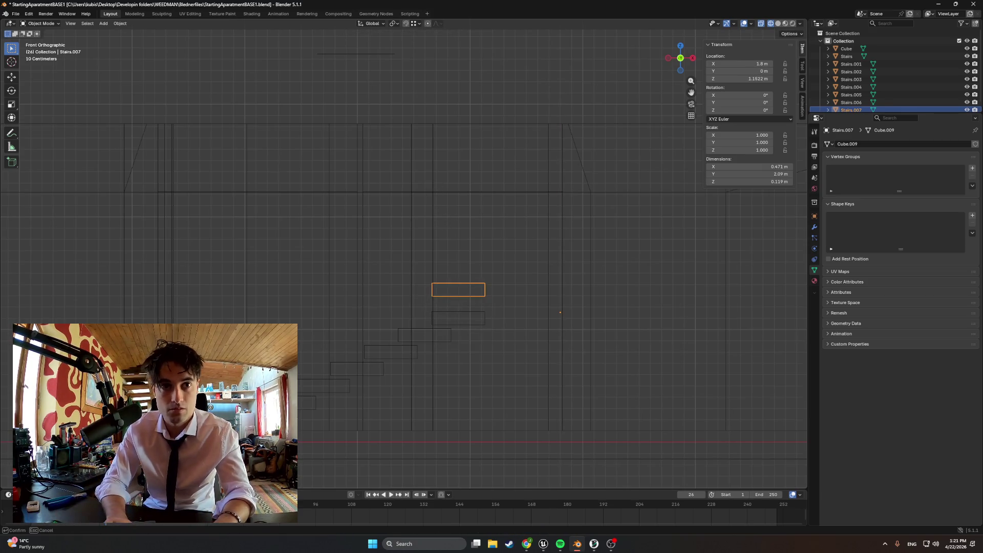
type("05")
key("Return")
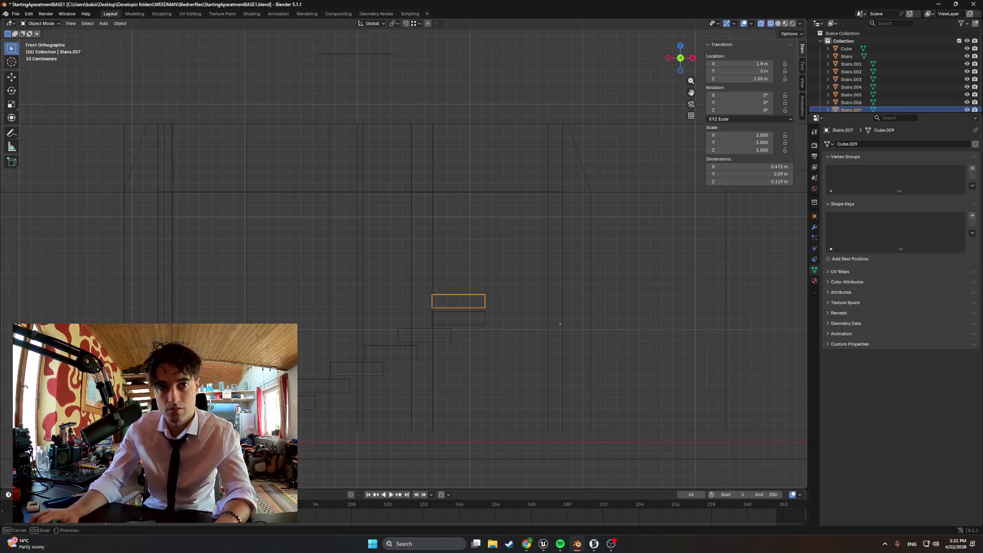
key("Return")
mouse_move(406, 363)
middle_mouse_down()
mouse_move(615, 335)
mouse_move(474, 312)
mouse_move(503, 323)
middle_mouse_up()
Step: Switch to wireframe shading, orbit toward the stairs, and select the Cube walls object
key("z")
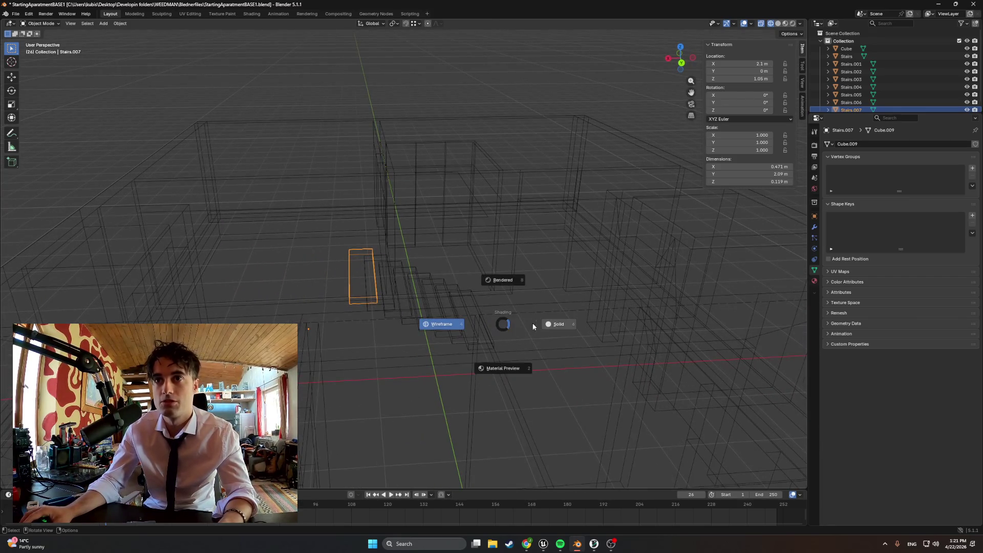
left_click(542, 325)
key("z")
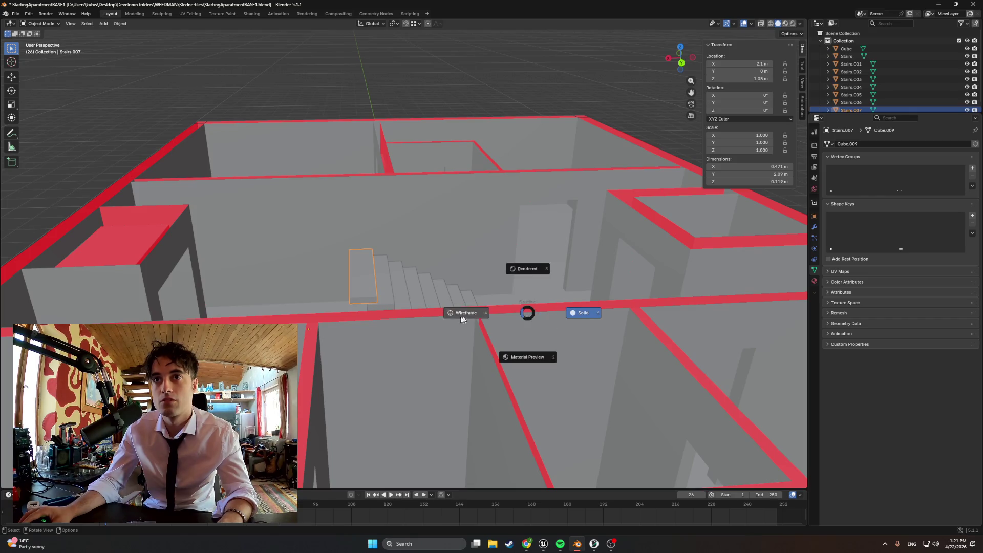
left_click(462, 318)
mouse_move(452, 314)
middle_mouse_down()
mouse_move(413, 305)
mouse_move(404, 155)
mouse_move(370, 362)
mouse_move(397, 374)
mouse_move(360, 299)
mouse_move(304, 323)
middle_mouse_up()
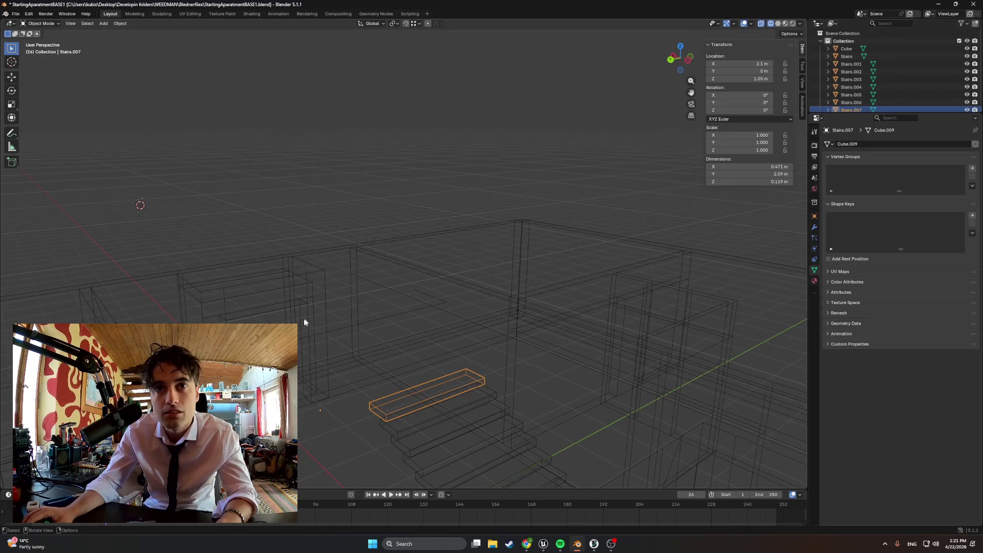
left_click(305, 322)
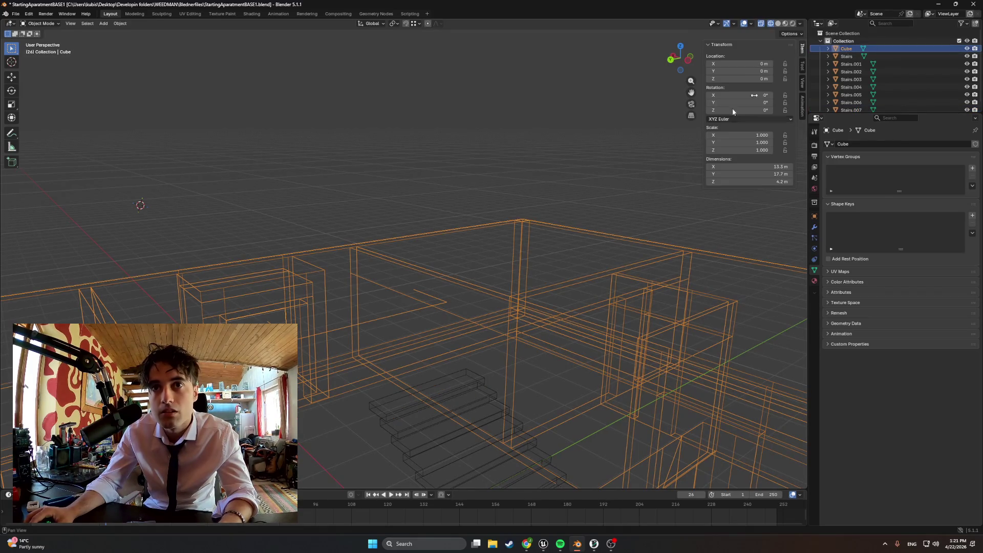
Step: Enter Edit Mode on the walls mesh and select the stray vertical and long wall edges
left_click(814, 216)
key("Tab")
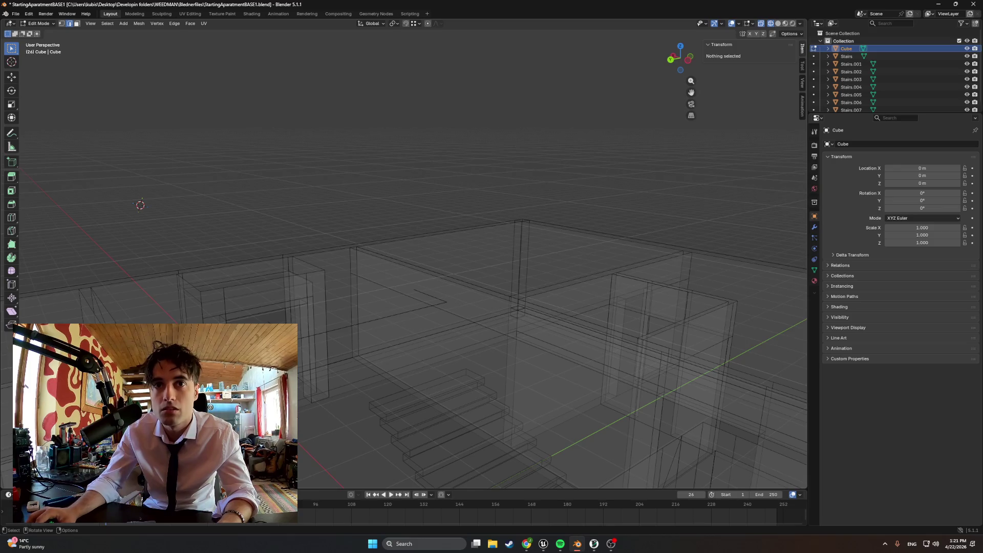
left_click(306, 336)
left_click(305, 311)
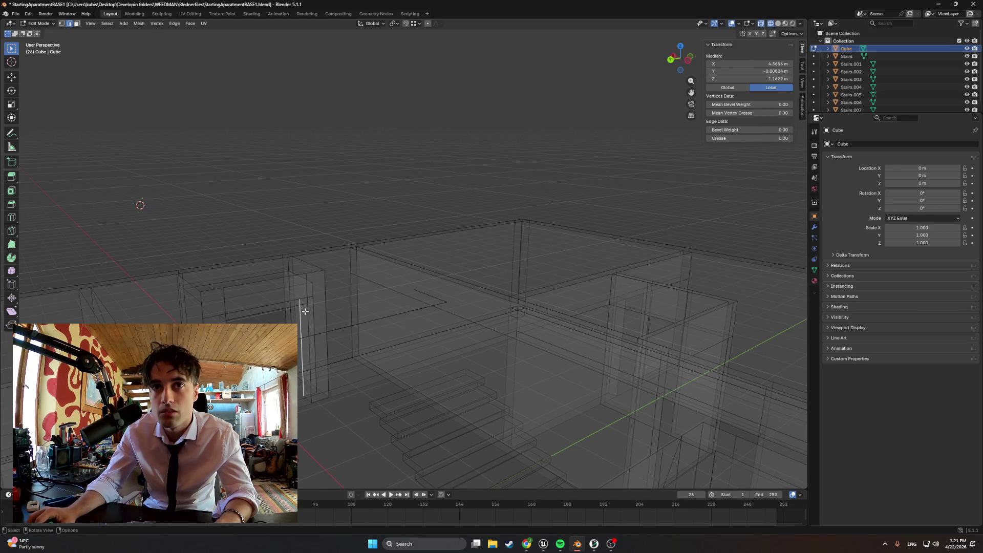
left_click(376, 319, "shift")
left_click(434, 297, "shift")
mouse_move(434, 297)
middle_mouse_down()
mouse_move(478, 314)
mouse_move(532, 314)
mouse_move(491, 328)
mouse_move(362, 329)
middle_mouse_up()
Step: Return to solid shading and delete the selected stray edges
key("z")
left_click(533, 327)
key("x")
left_click(336, 324)
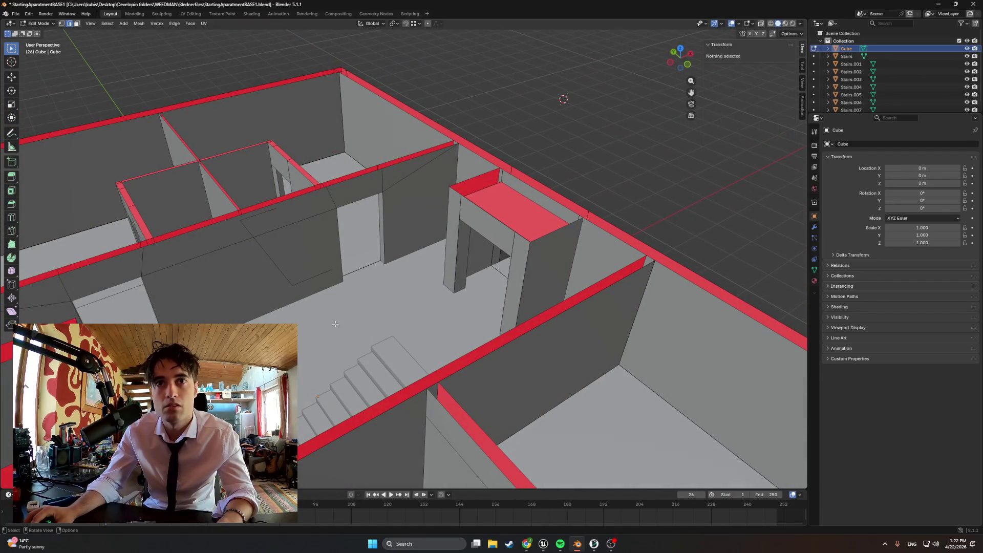
Step: Select three stray diagonal wall edges, delete them as Edges, and check the walls
left_click(297, 283)
left_click(280, 274, "shift")
left_click(251, 217, "shift")
key("x")
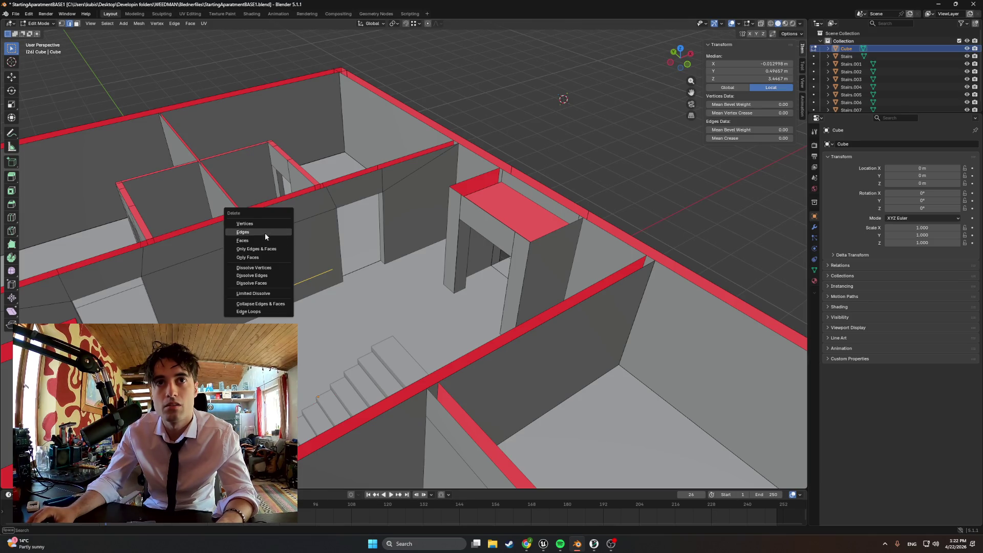
left_click(265, 232)
mouse_move(265, 232)
middle_mouse_down()
mouse_move(434, 259)
mouse_move(424, 251)
mouse_move(380, 403)
middle_mouse_up()
mouse_move(435, 385)
middle_mouse_down()
mouse_move(424, 397)
mouse_move(303, 387)
mouse_move(436, 390)
middle_mouse_up()
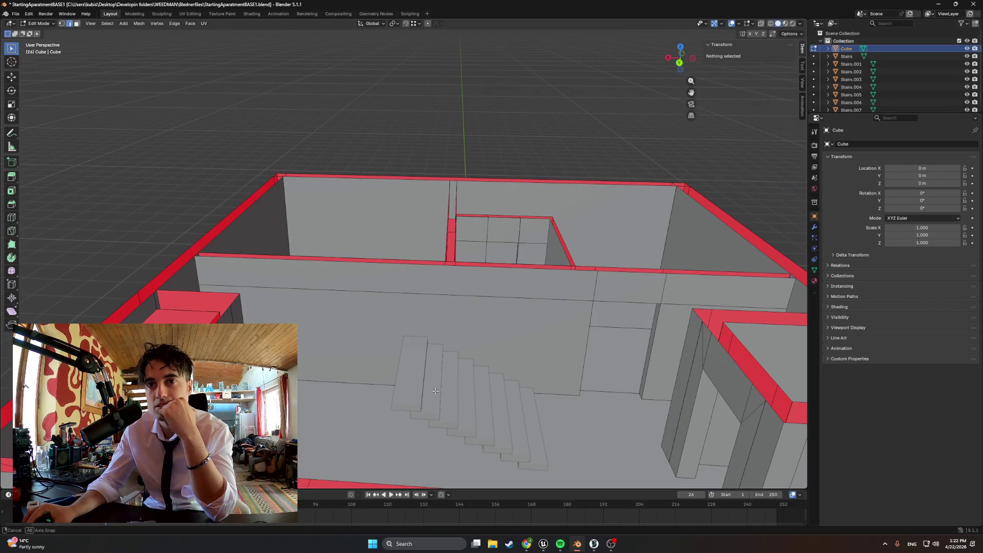
Step: Select Stairs through Stairs.007 in the Outliner and paste a copy of them
middle_click_drag(435, 391, 436, 391)
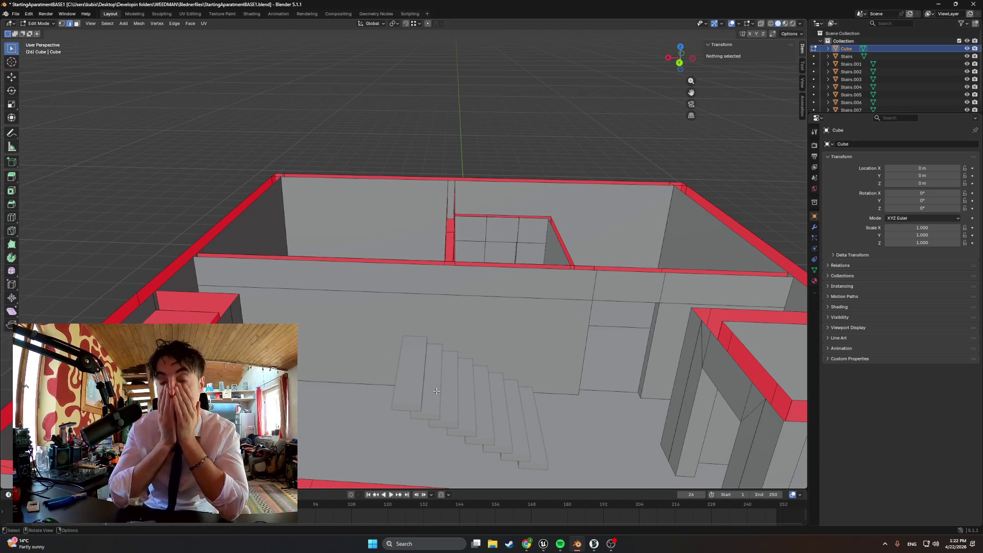
scroll(862, 65, "down", 1)
left_click(852, 59)
key("Up")
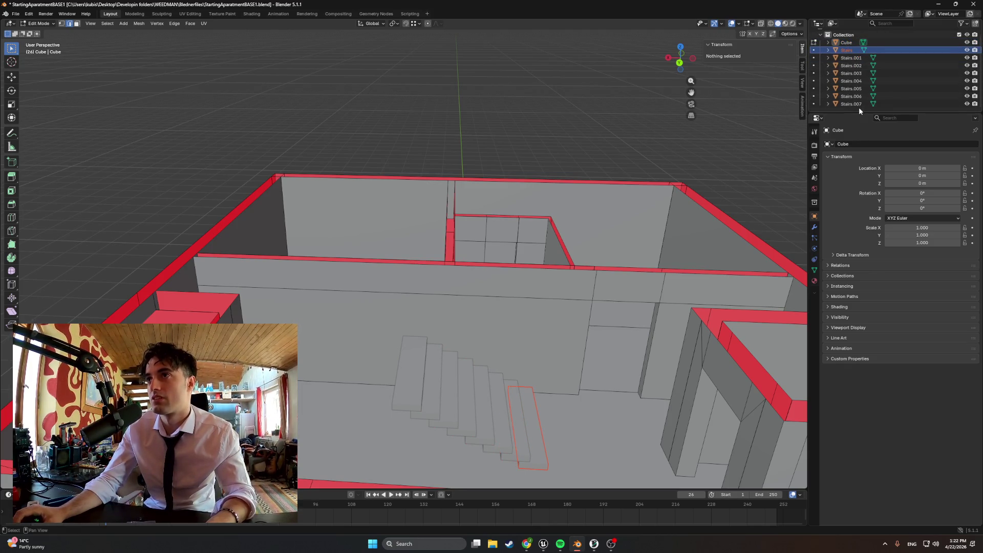
left_click(859, 106, "shift")
key("ctrl+v")
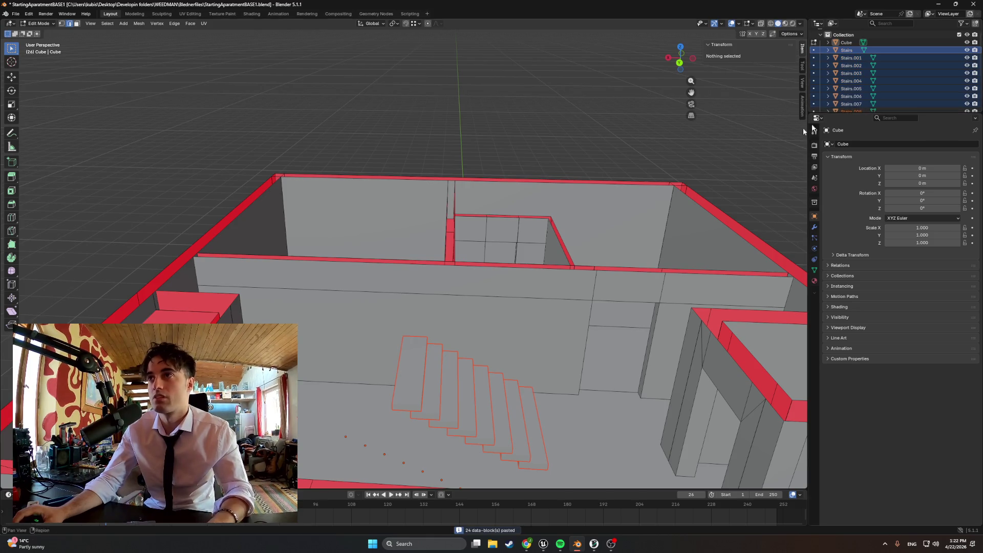
Step: Select the pasted slabs Stairs.008 through Stairs.015 in the Outliner
scroll(850, 77, "down", 4)
left_click(851, 50)
left_click(851, 105, "shift")
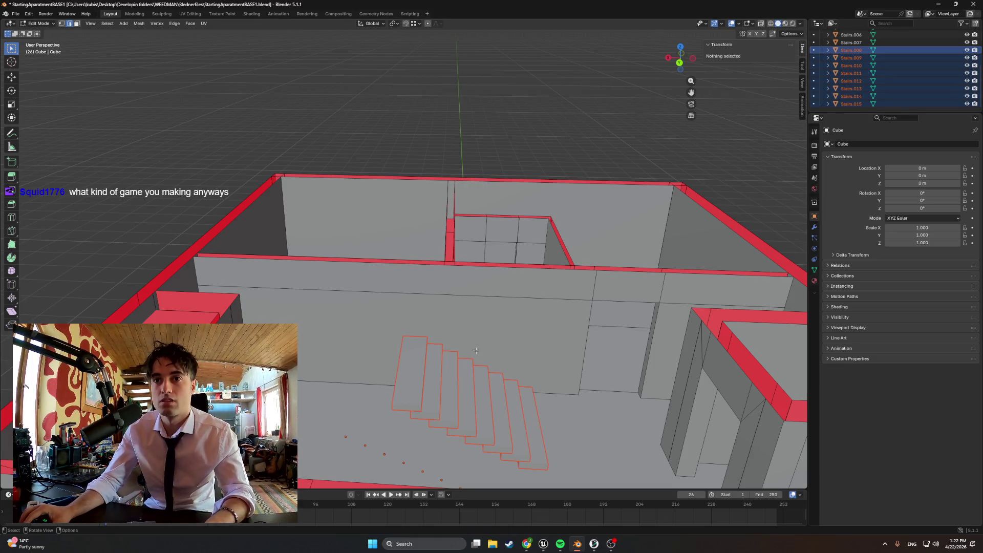
Step: Move the pasted steps along Y and X, then raise them along Z
key("Tab")
key("g")
key("y")
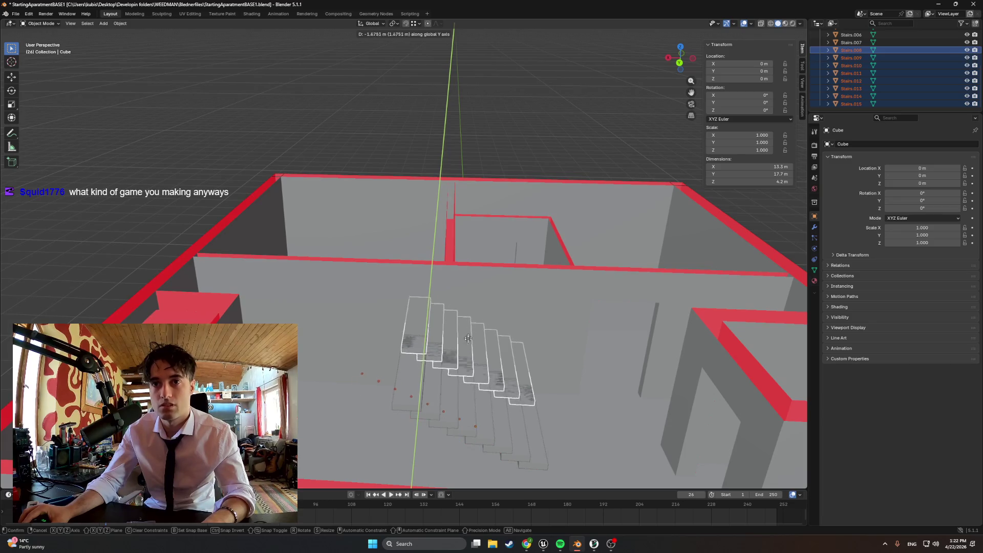
left_click(495, 362)
key("g")
key("x")
left_click(364, 357)
key("g")
key("z")
left_click(390, 338)
Step: Toggle between wireframe and solid shading to inspect the raised steps from the front
mouse_move(394, 333)
middle_mouse_down()
mouse_move(416, 315)
mouse_move(407, 333)
mouse_move(312, 333)
mouse_move(351, 382)
middle_mouse_up()
key("z")
left_click(363, 340)
key("shift+z")
key("z")
left_click(386, 374)
mouse_move(451, 359)
middle_mouse_down("alt")
mouse_move(430, 383)
mouse_move(350, 394)
mouse_move(439, 334)
mouse_move(467, 272)
mouse_move(422, 294)
mouse_move(584, 318)
mouse_move(531, 296)
mouse_move(438, 303)
mouse_move(434, 272)
mouse_move(441, 282)
mouse_move(416, 302)
mouse_move(429, 294)
mouse_move(376, 266)
mouse_move(409, 279)
middle_mouse_up("alt")
scroll(349, 394, "down", 5)
Step: Switch back to solid shading and select the top pasted step, Stairs.015
key("z")
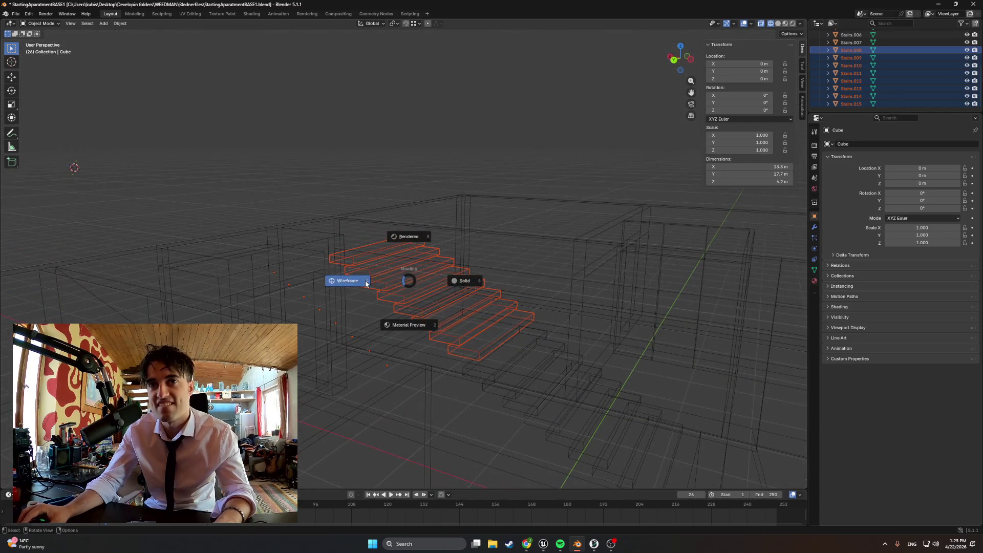
left_click(409, 290)
scroll(459, 307, "up", 2)
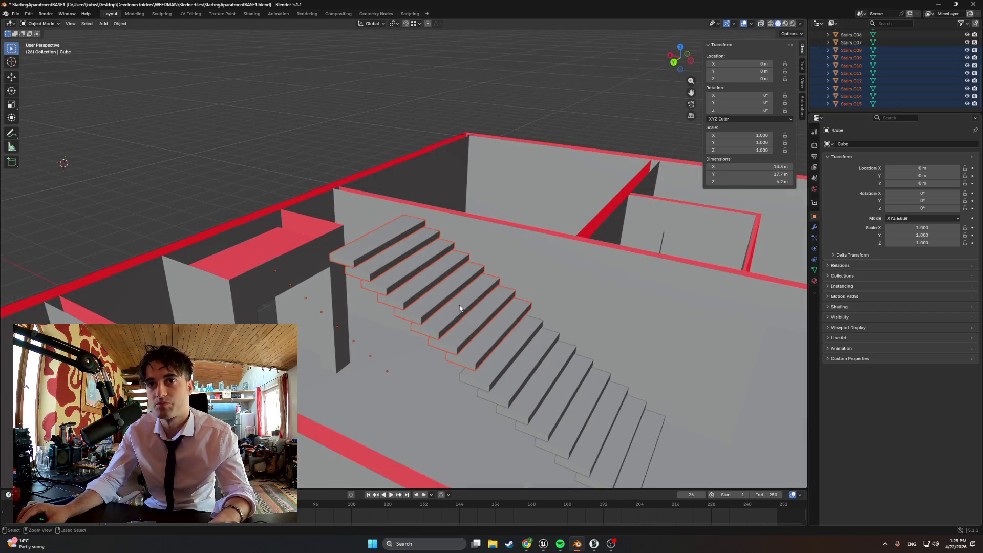
left_click(388, 383)
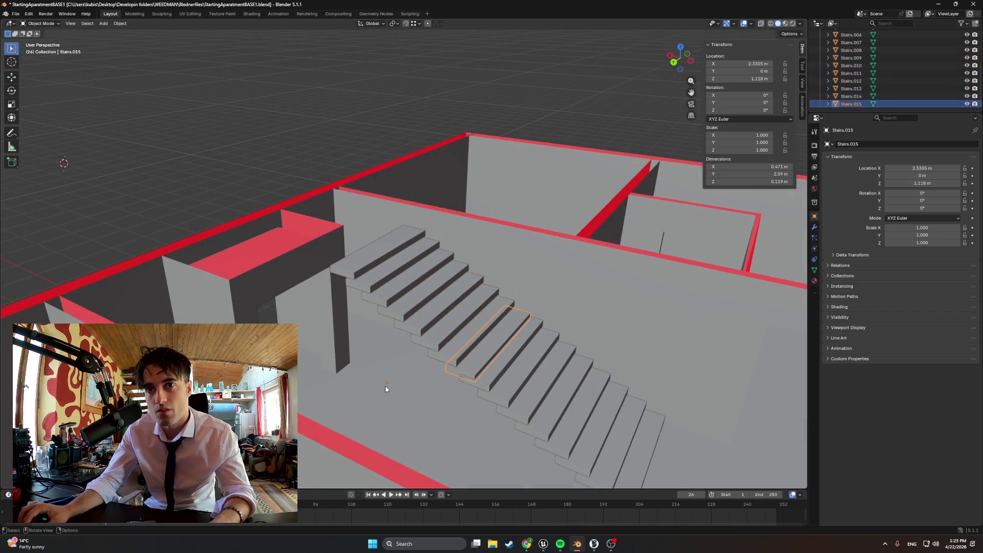
mouse_move(443, 364)
middle_mouse_down()
mouse_move(412, 323)
mouse_move(469, 354)
middle_mouse_up()
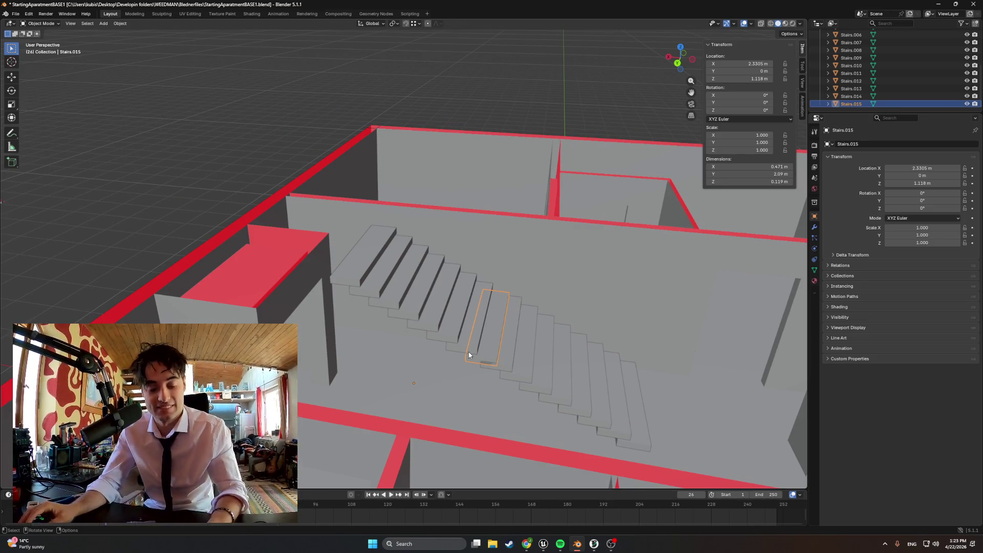
Step: Undo the pasted steps' move and return to editing the Cube walls mesh
key("ctrl+z")
key("ctrl+z")
scroll(866, 88, "up", 3)
scroll(865, 88, "down", 3)
key("ctrl+z")
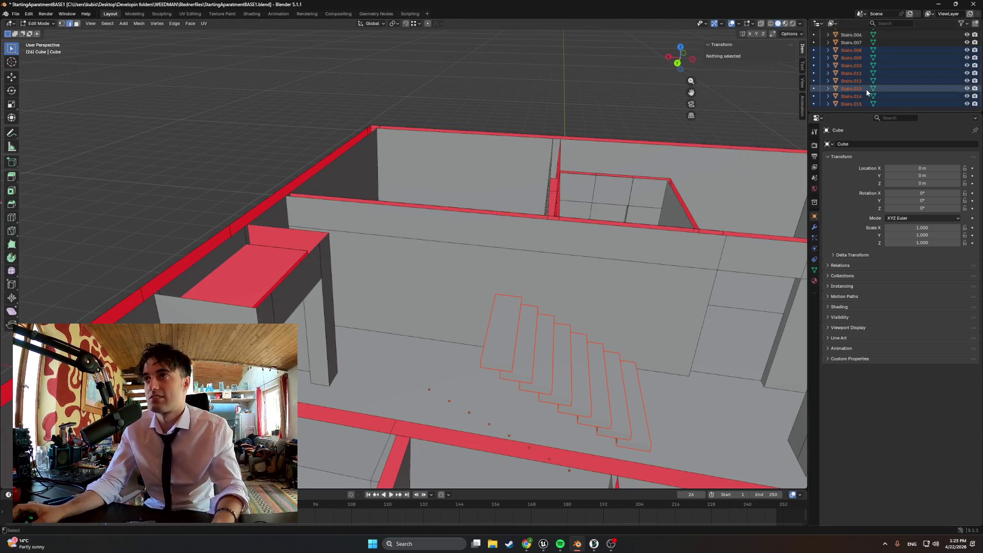
key("ctrl+z")
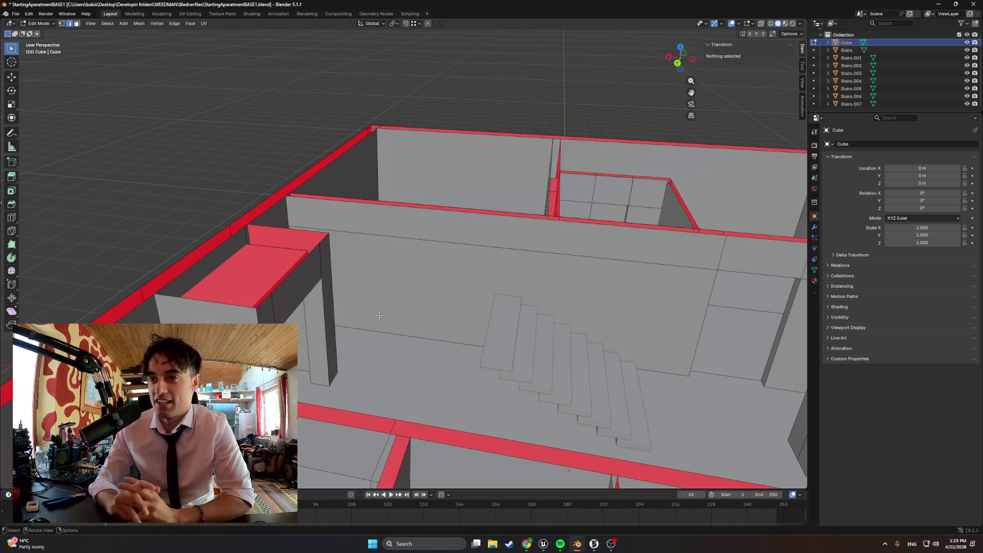
Step: Look down over the apartment walls, then switch to the Unreal Engine editor
mouse_move(442, 340)
middle_mouse_down()
mouse_move(189, 140)
mouse_move(445, 341)
middle_mouse_up()
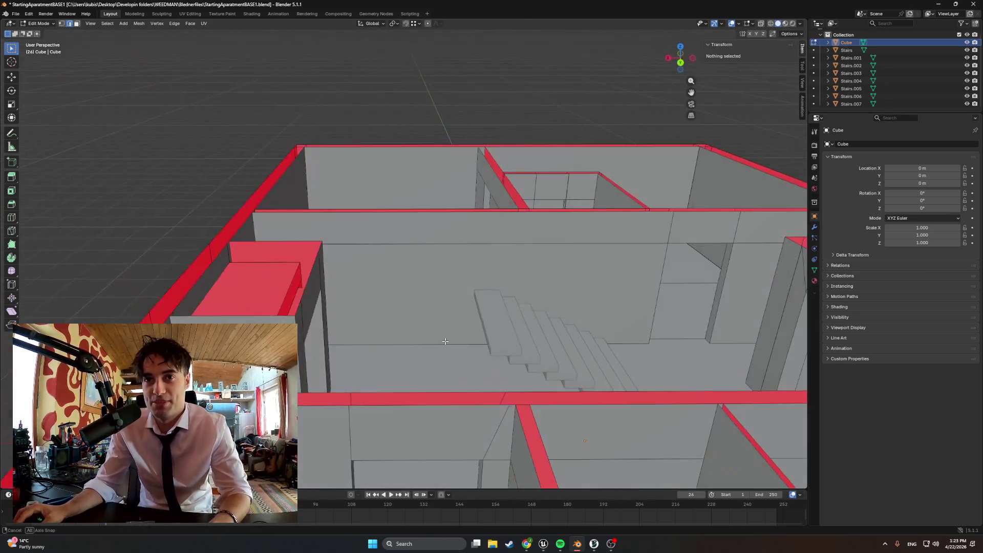
mouse_move(377, 353)
middle_mouse_down()
mouse_move(451, 302)
mouse_move(564, 197)
mouse_move(497, 265)
middle_mouse_up()
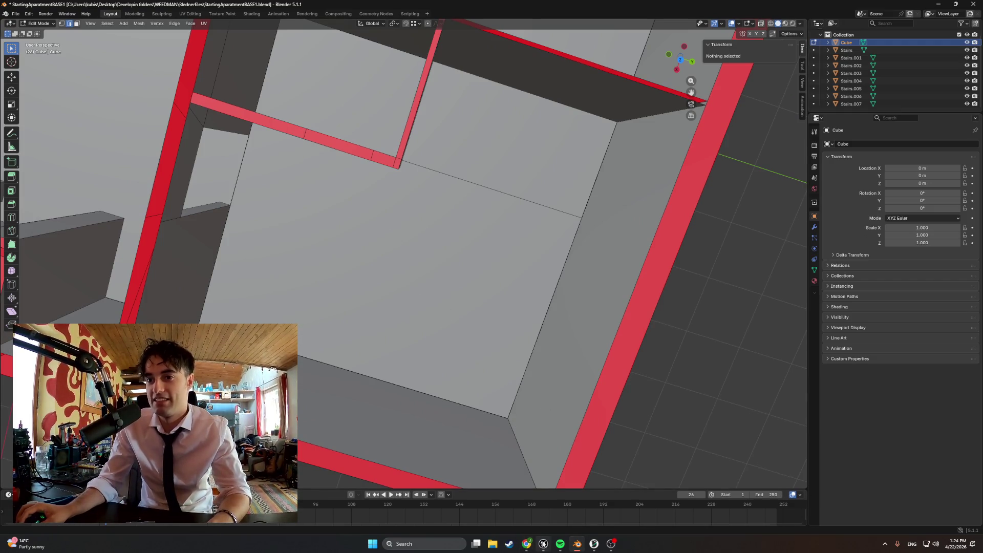
left_click(543, 543)
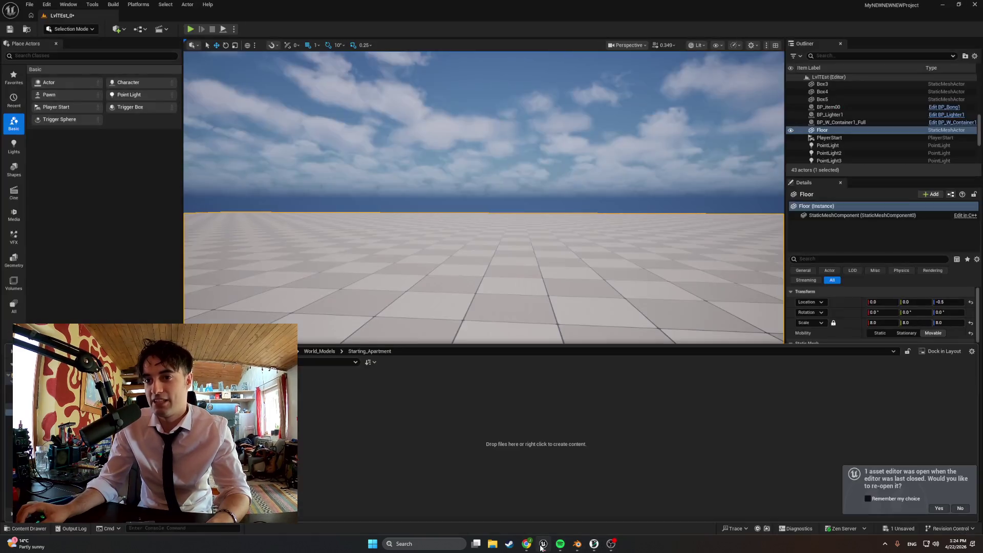
Step: Find PlayerStart via a 'player' search, move it onto the building's stairs, lower it, and Play
left_click_drag(514, 247, 548, 346)
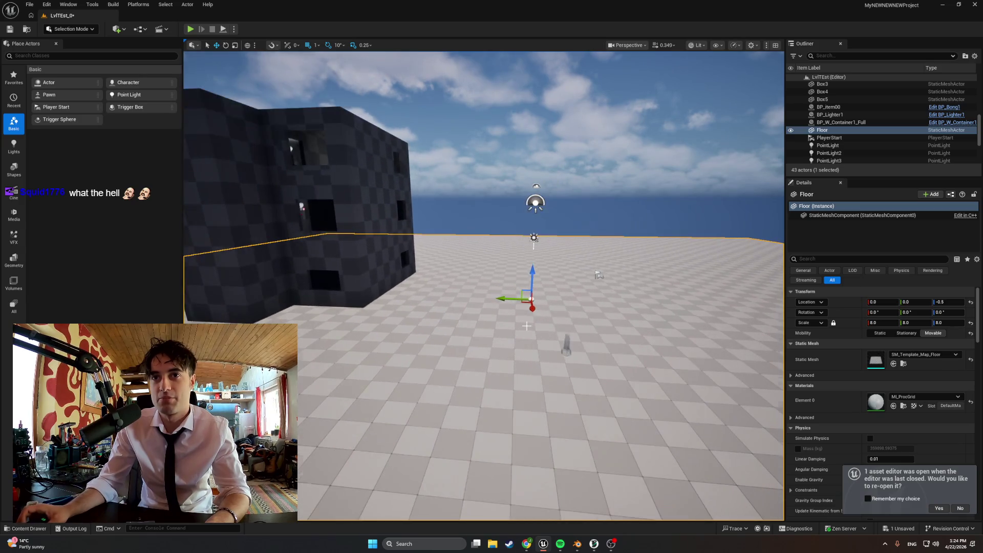
left_click(842, 56)
type("player")
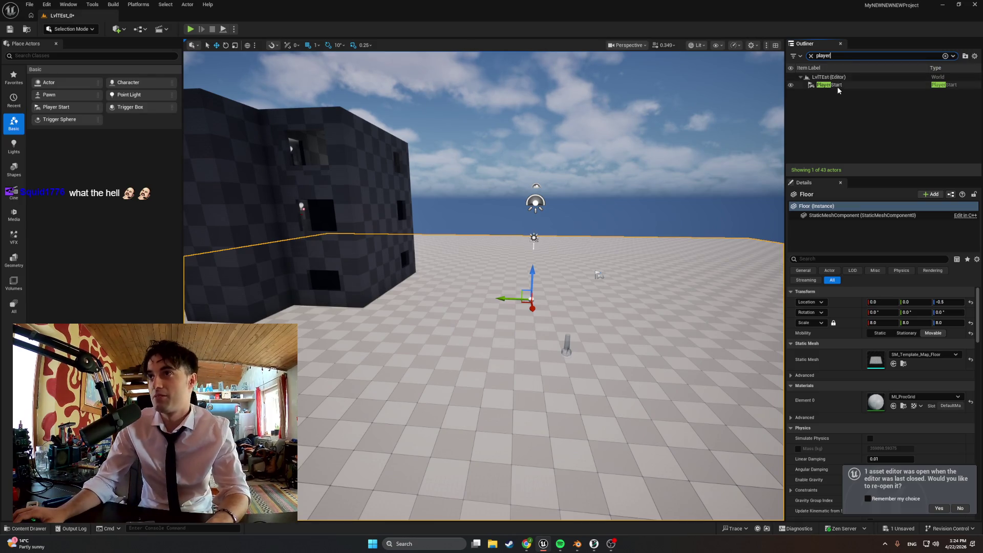
double_click(829, 85)
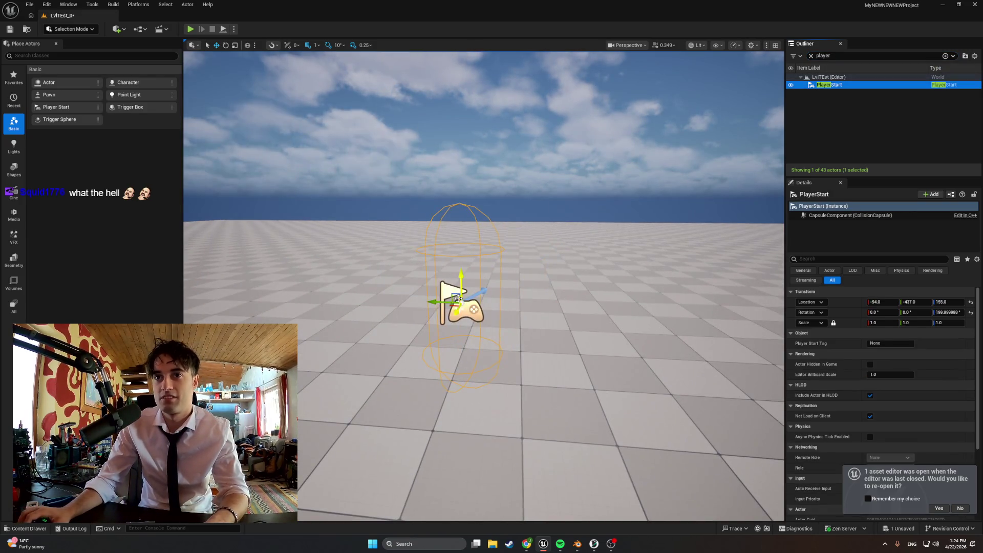
mouse_move(489, 296)
left_mouse_down("shift")
mouse_move(459, 304)
mouse_move(459, 284)
mouse_move(451, 300)
mouse_move(584, 292)
mouse_move(573, 294)
left_mouse_up("shift")
mouse_move(574, 295)
right_mouse_down()
mouse_move(566, 281)
mouse_move(345, 292)
mouse_move(318, 263)
mouse_move(431, 259)
right_mouse_up()
mouse_move(455, 271)
left_mouse_down()
mouse_move(451, 450)
mouse_move(417, 467)
left_mouse_up()
left_click(190, 30)
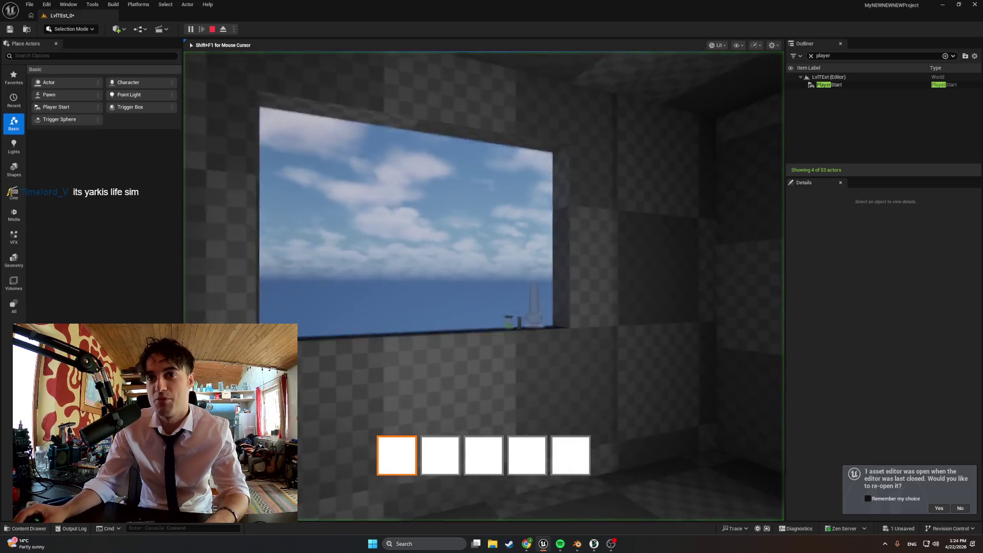
Step: Walk to the window sill and pick up the bong
key("w")
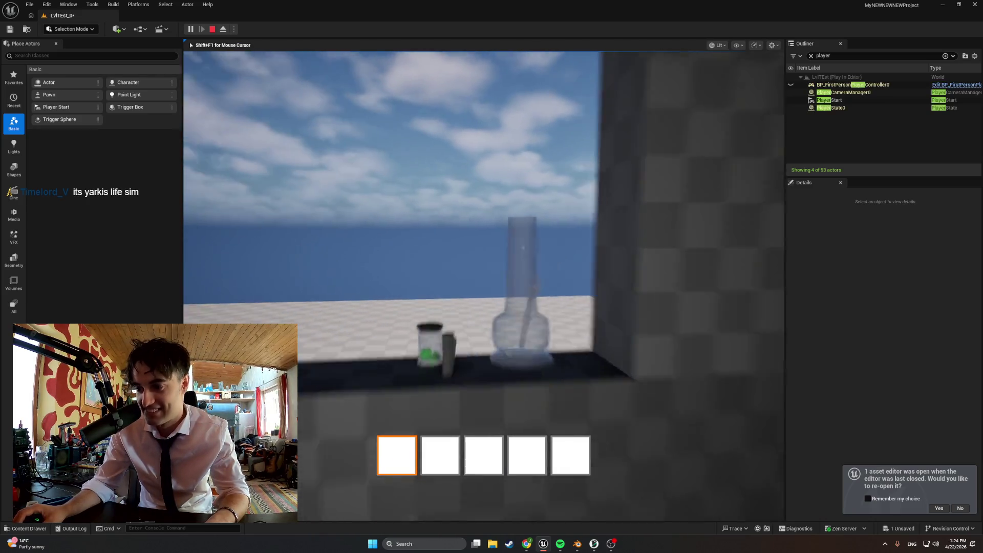
key("e")
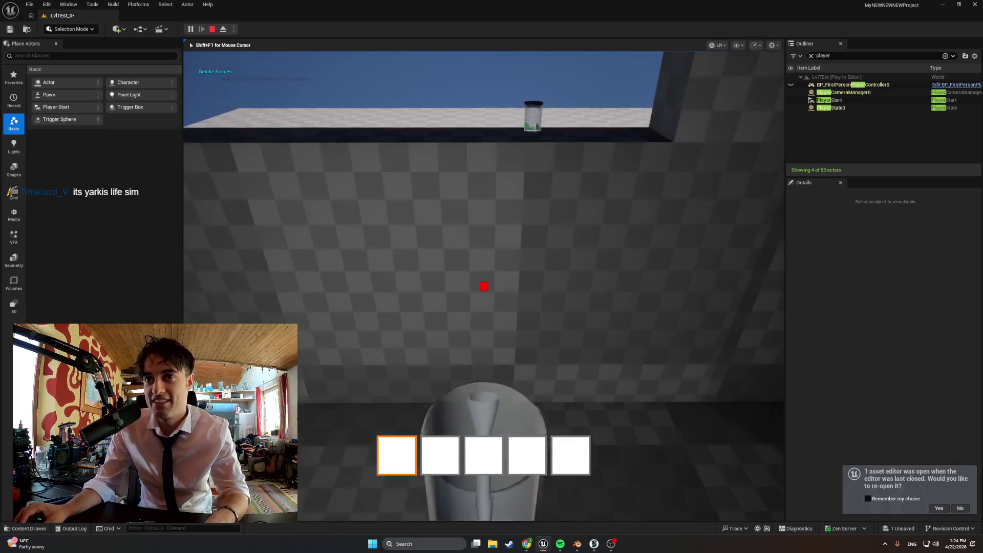
key("s")
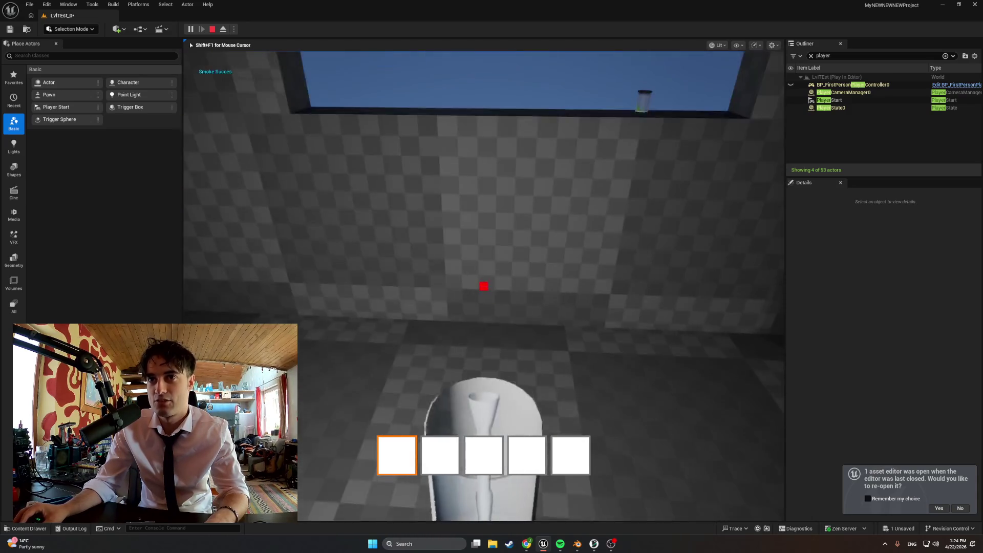
key("w")
key("e")
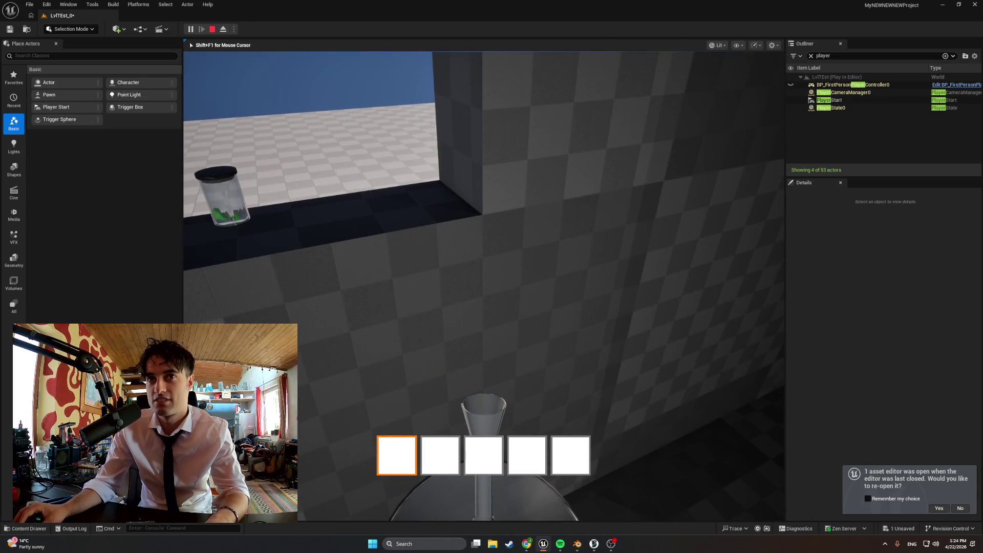
key("s")
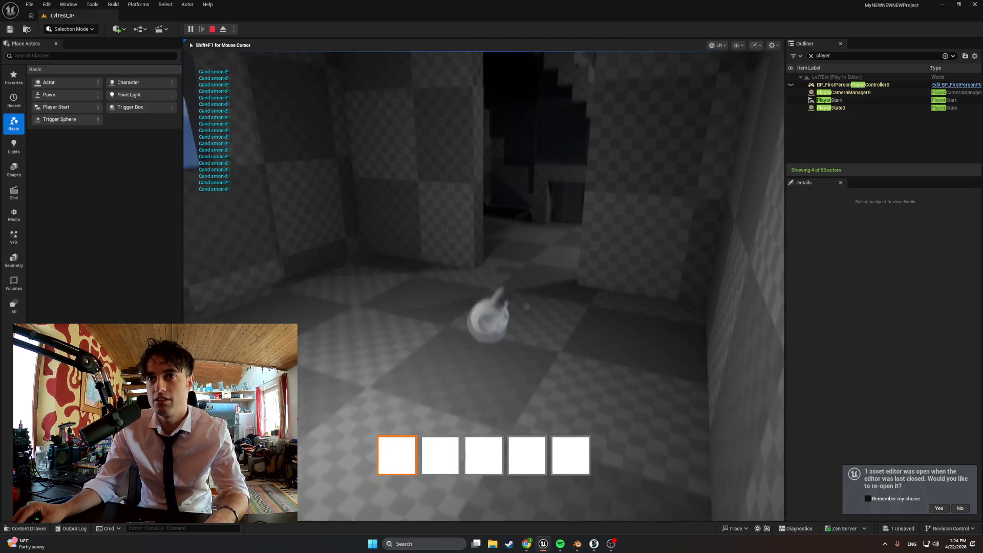
key("e")
key("w")
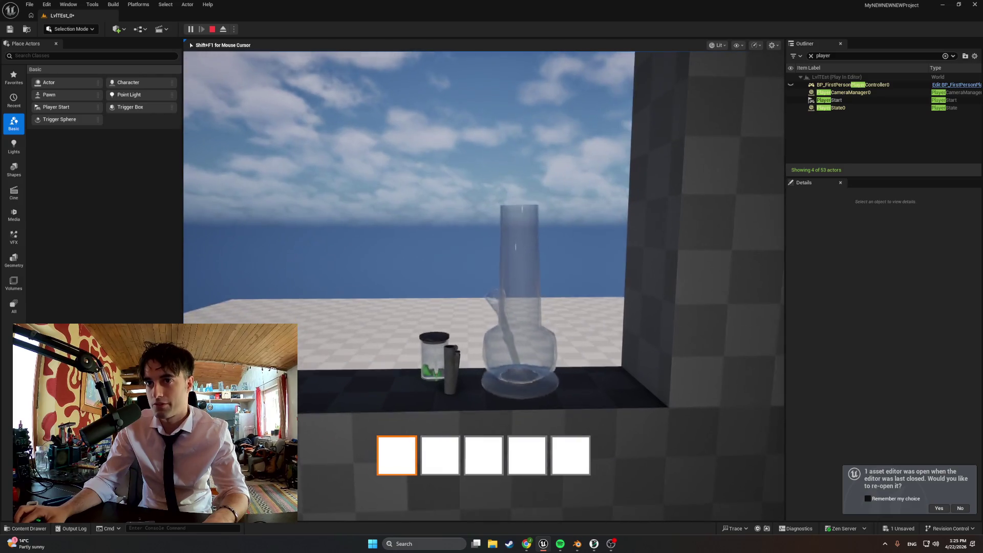
Step: Use the bong at the counter, set it down, pick it up again, and drop it with Q
key("e")
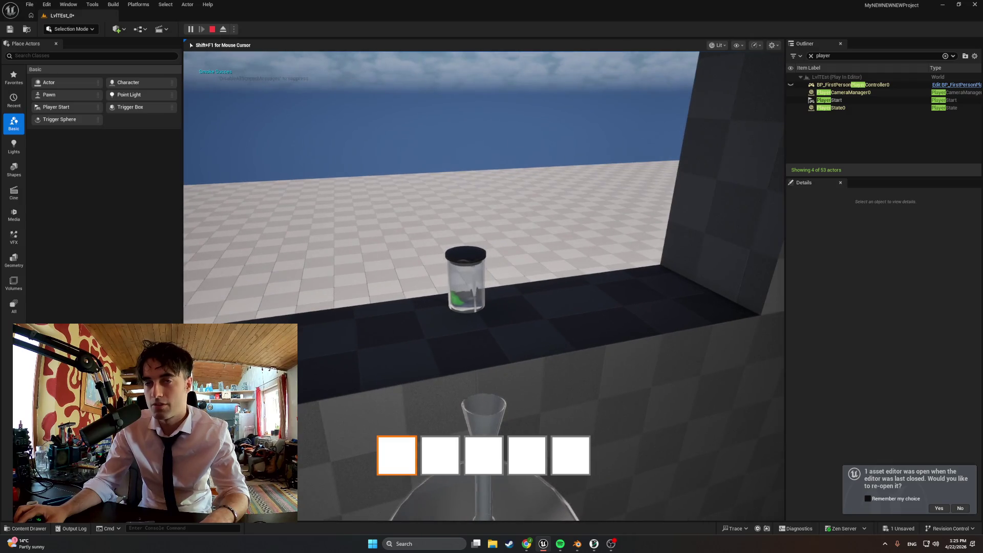
key("e")
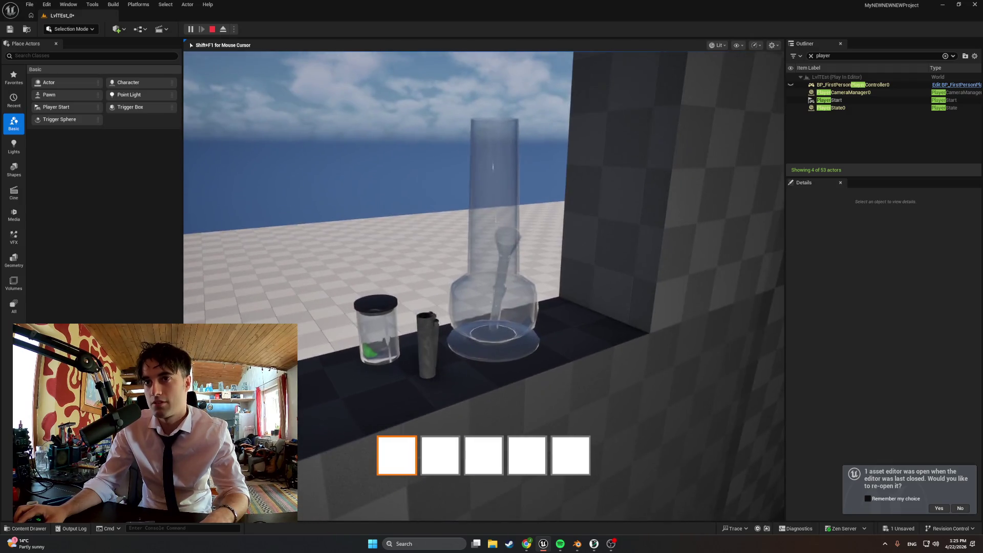
key("e")
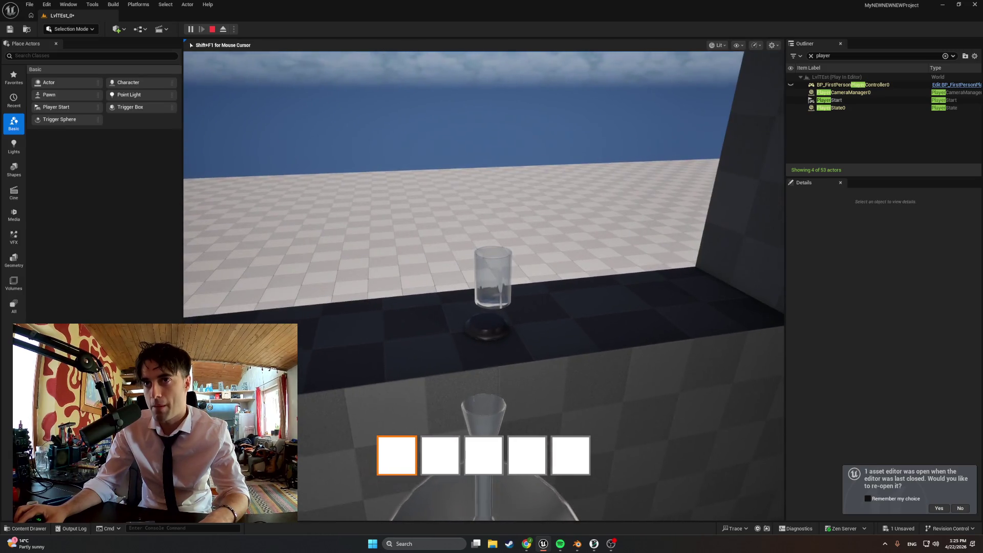
key("e")
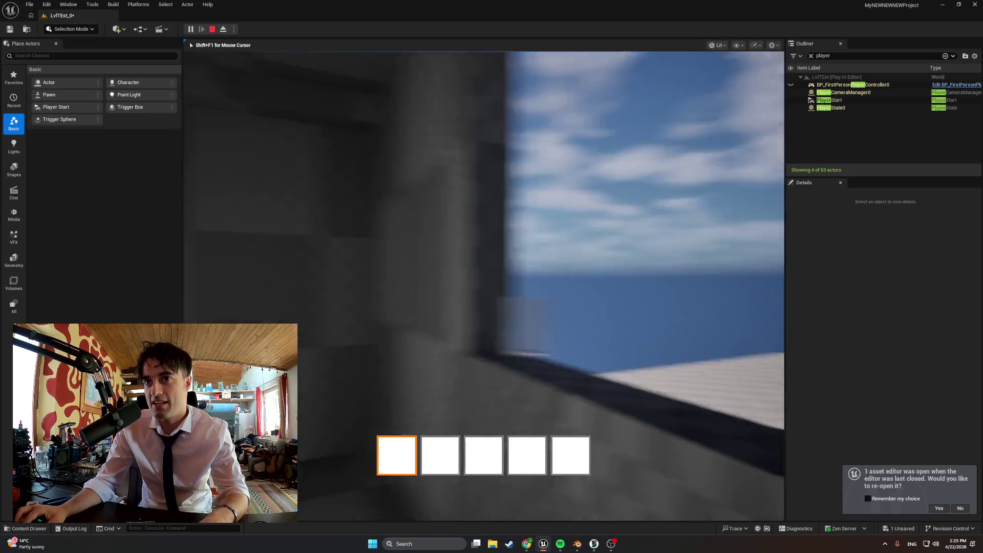
key("w")
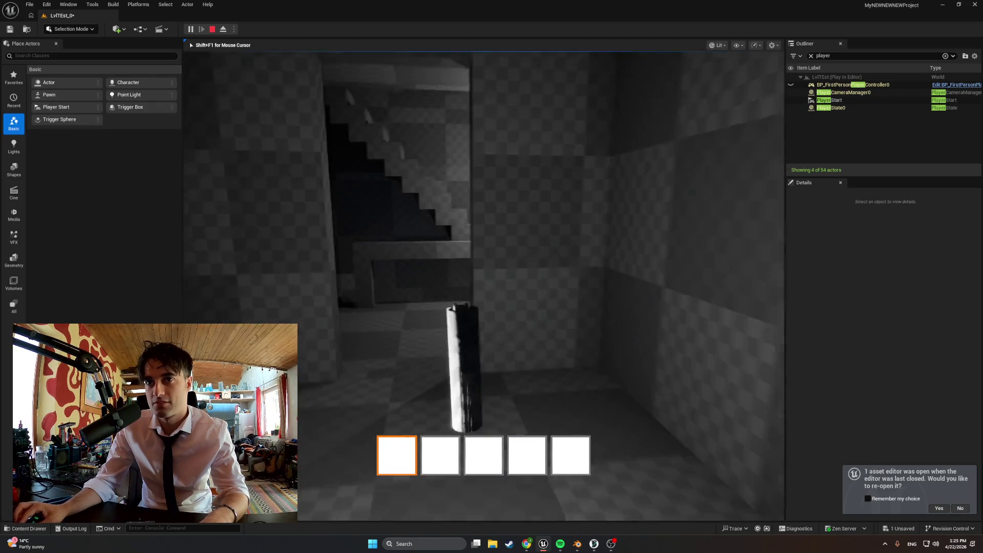
key("e")
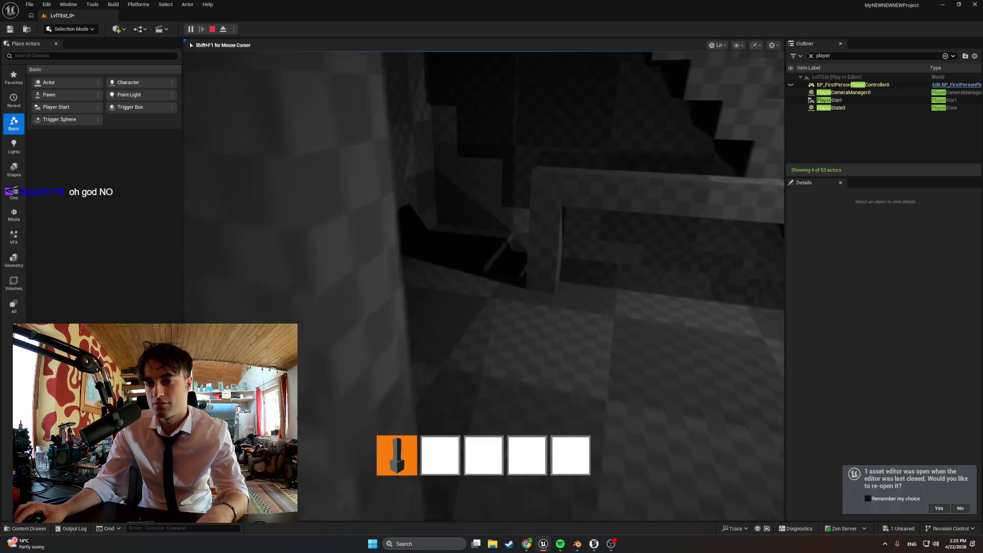
key("q")
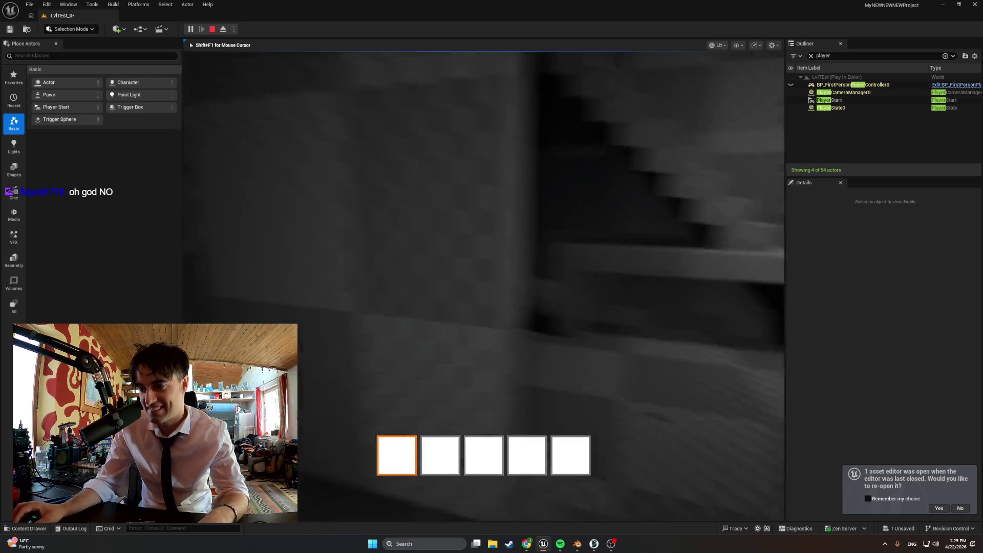
Step: Stop the play session and return to Blender, viewing the stairs from above
key("Escape")
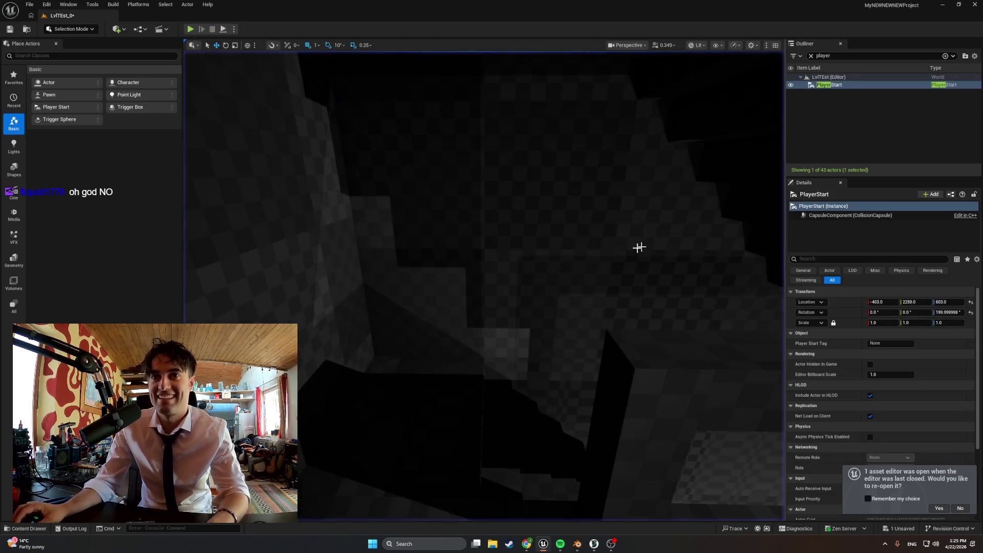
right_click_drag(639, 247, 639, 247)
right_click_drag(627, 516, 627, 516)
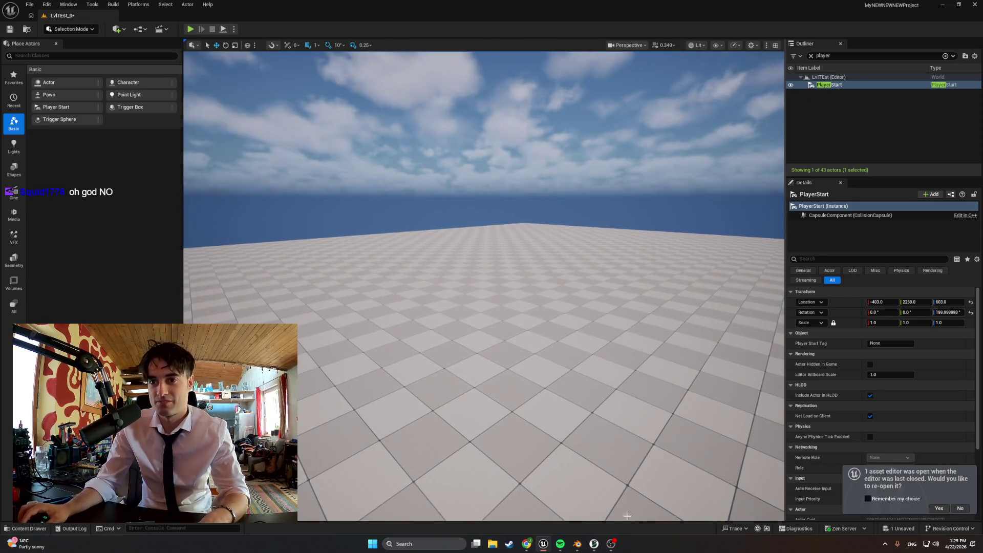
key("alt+Tab")
scroll(531, 358, "down", 5)
mouse_move(531, 358)
middle_mouse_down()
mouse_move(374, 209)
mouse_move(512, 277)
middle_mouse_up()
scroll(512, 277, "up", 6)
scroll(378, 237, "down", 4)
middle_click_drag(378, 237, 452, 329)
scroll(453, 328, "up", 7)
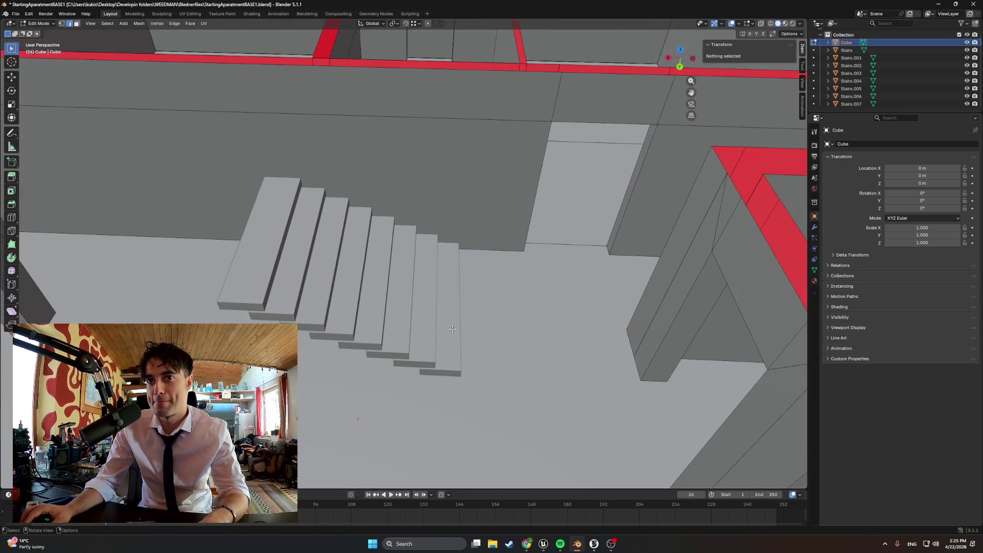
Step: Delete the extra stair copies Stairs.001–.007 and return to Object Mode
left_click(862, 103)
key("x")
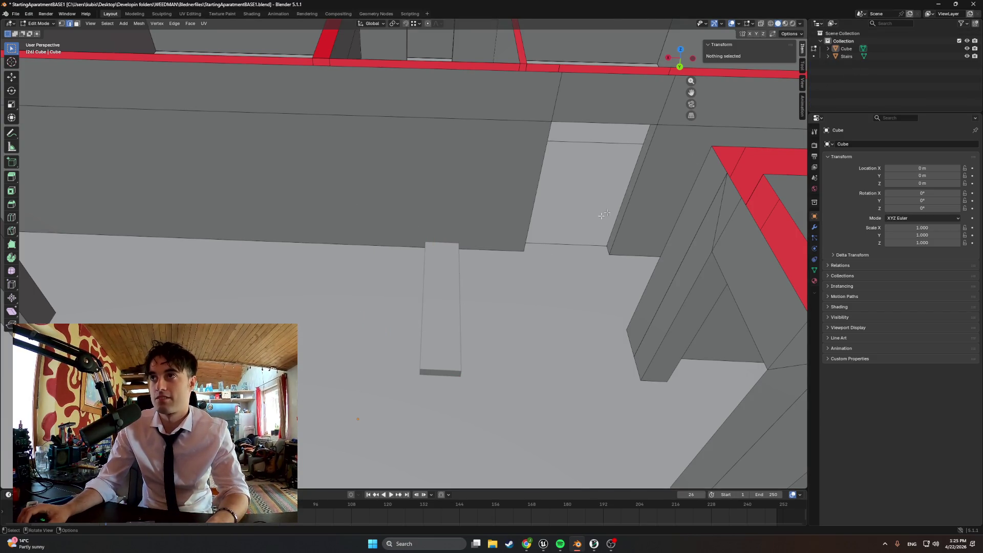
key("Tab")
Step: Paste a copy of the Stairs slab, raised 0.2 m and shifted 0.3 m along X
left_click(846, 56)
scroll(415, 308, "up", 2)
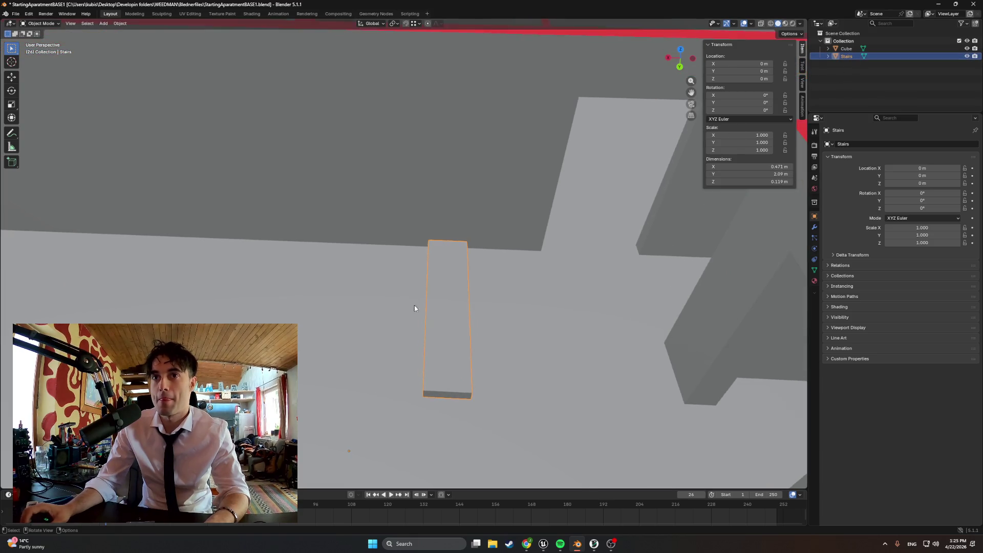
key("ctrl+c")
key("ctrl+v")
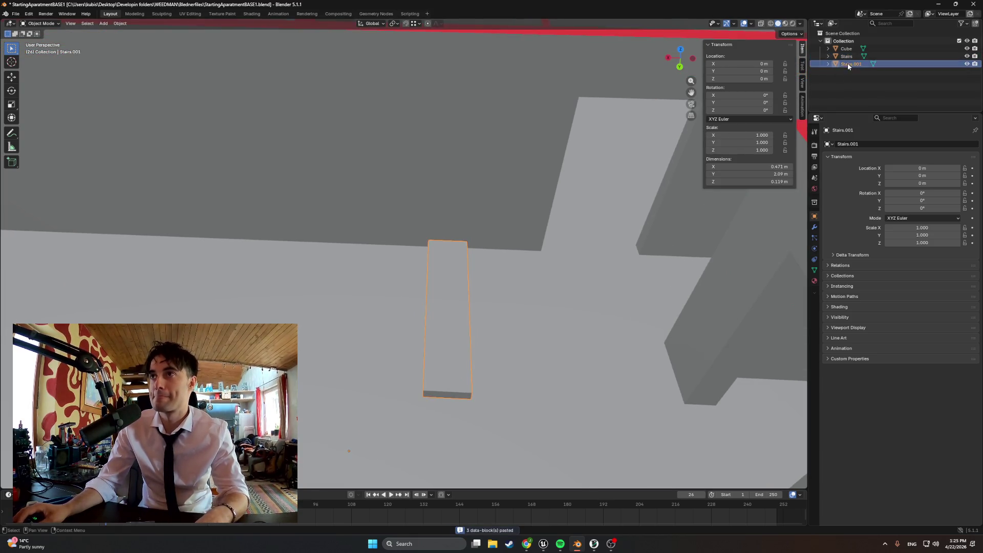
key("g")
key("y")
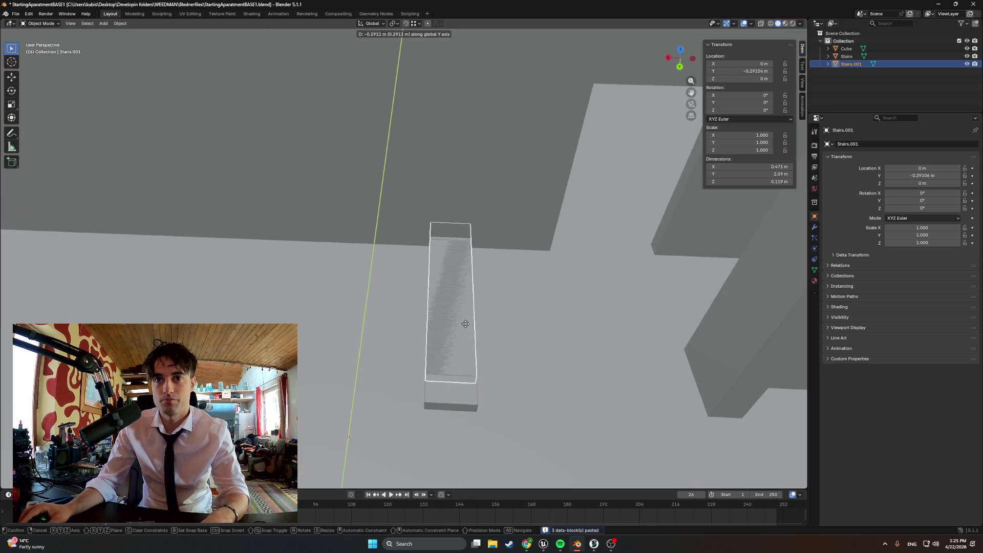
left_click(457, 337)
key("Escape")
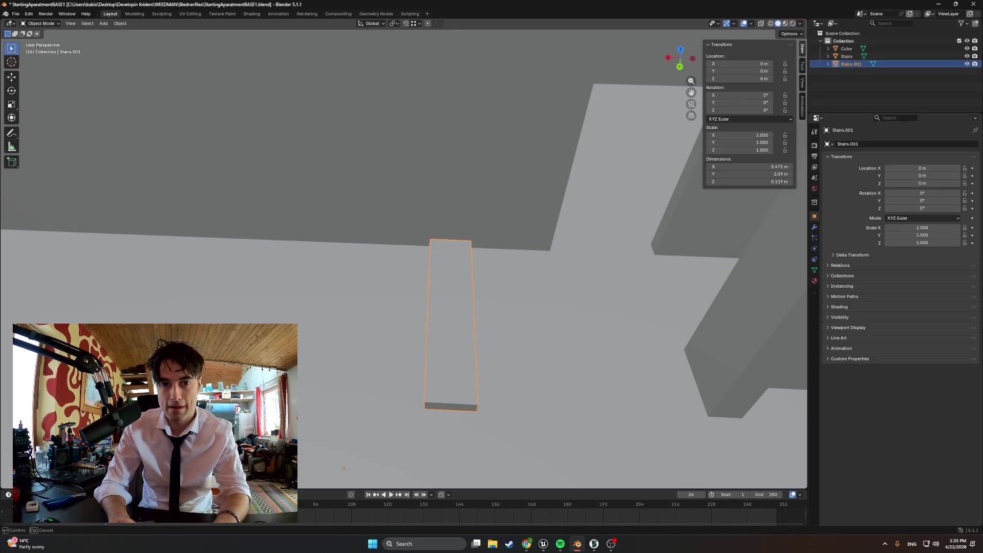
type("z.2")
key("Return")
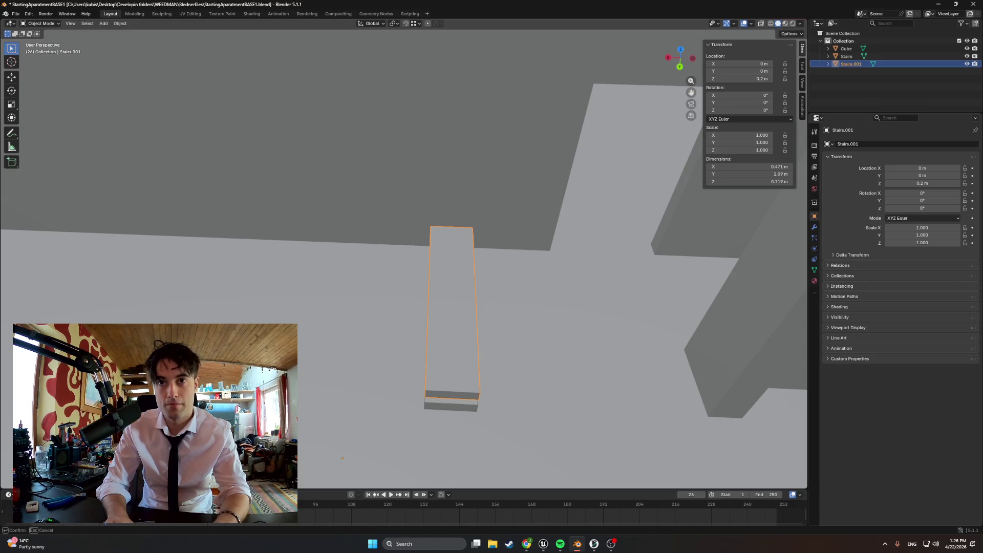
type("x.3")
key("Return")
Step: Frame and center the two steps in a back orthographic view
mouse_move(336, 428)
middle_mouse_down()
mouse_move(391, 351)
mouse_move(428, 367)
mouse_move(367, 372)
middle_mouse_up()
key("Home")
mouse_move(331, 334)
middle_mouse_down("shift")
mouse_move(402, 419)
mouse_move(408, 298)
middle_mouse_up("shift")
scroll(415, 333, "up", 4)
middle_click_drag(422, 374, 407, 325, "shift")
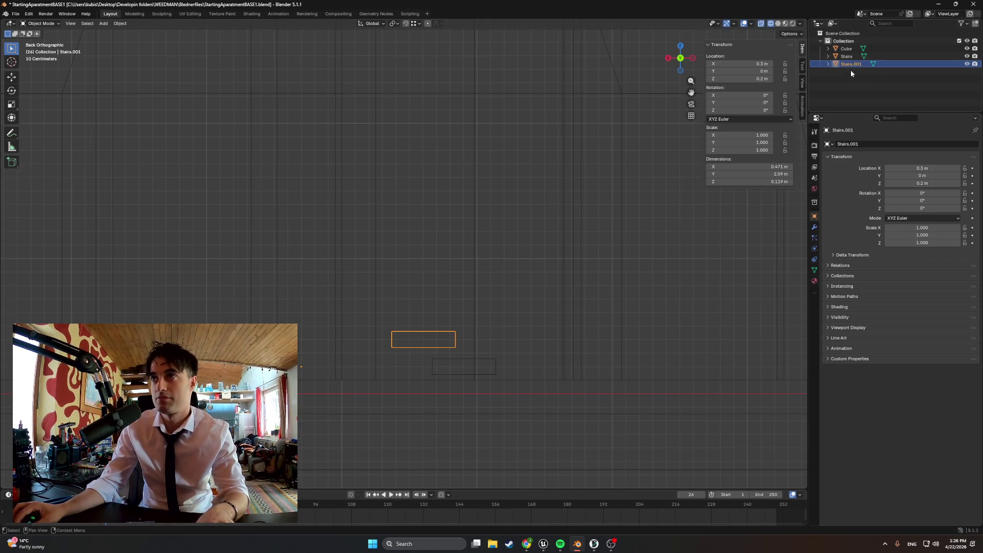
Step: Copy Stairs and Stairs.001, and place the copies 0.6 m higher and 0.6 m along X
left_click(847, 57, "ctrl")
key("ctrl+c")
key("ctrl+v")
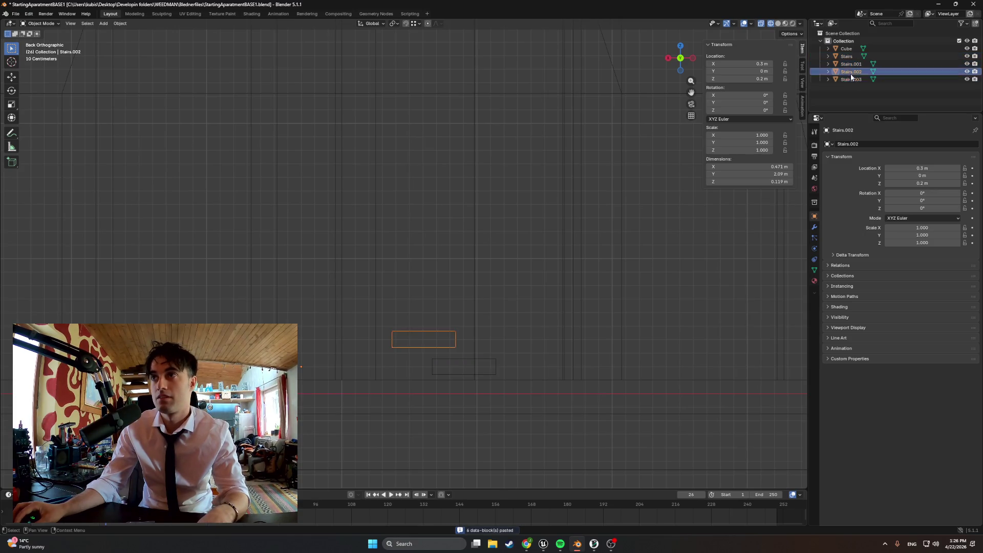
key("g")
key("z")
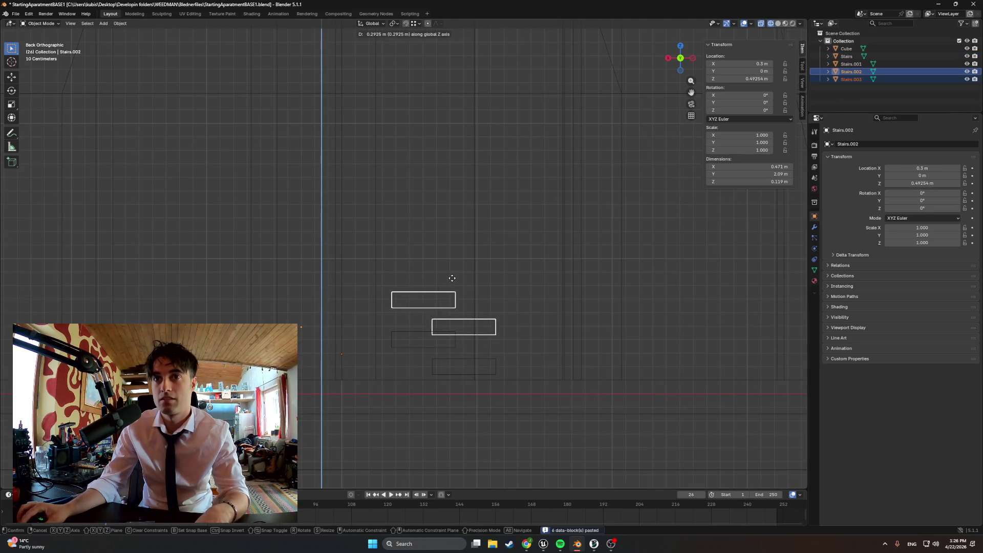
left_click(450, 279)
key("g")
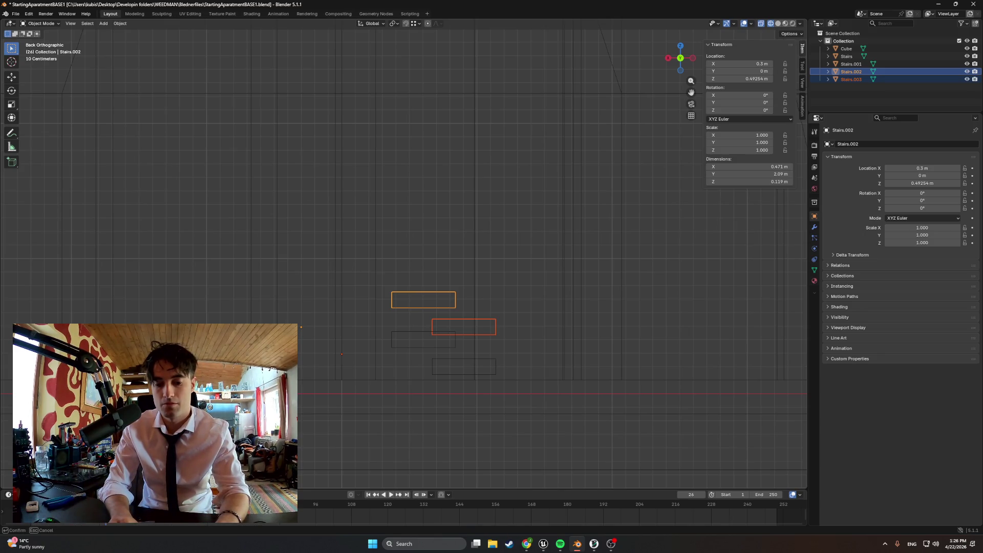
key("Return")
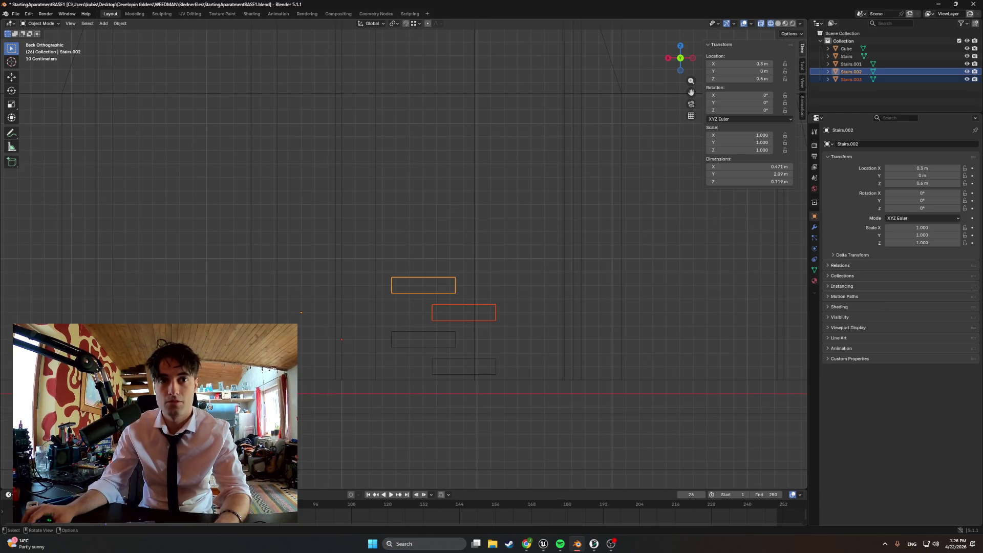
type("gx0.6")
key("Return")
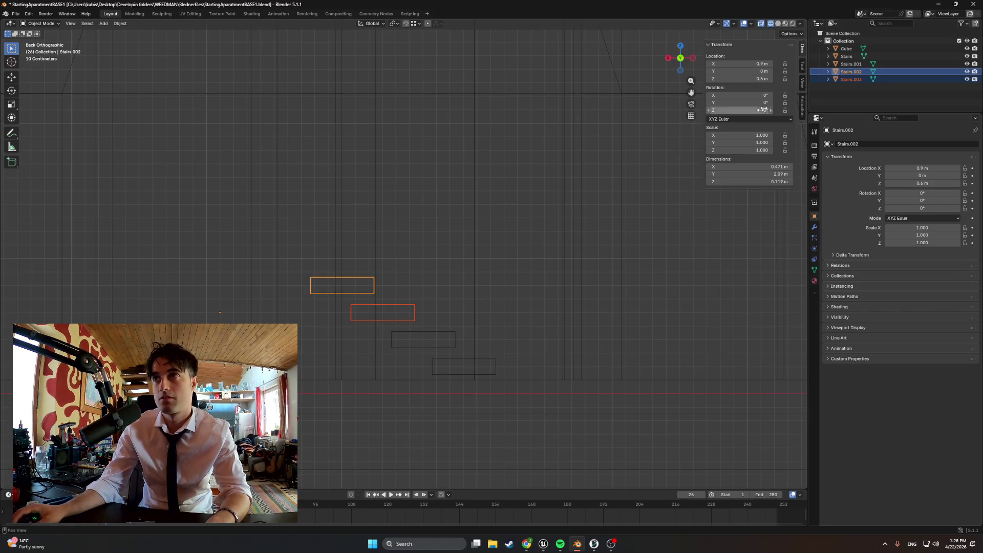
Step: Copy the four steps Stairs–Stairs.003, check the copies' positions, and delete the stray Stairs.004
left_click(846, 56)
left_click(846, 64, "shift")
left_click(850, 80, "ctrl")
left_click(850, 71, "ctrl")
key("ctrl+c")
key("ctrl+v")
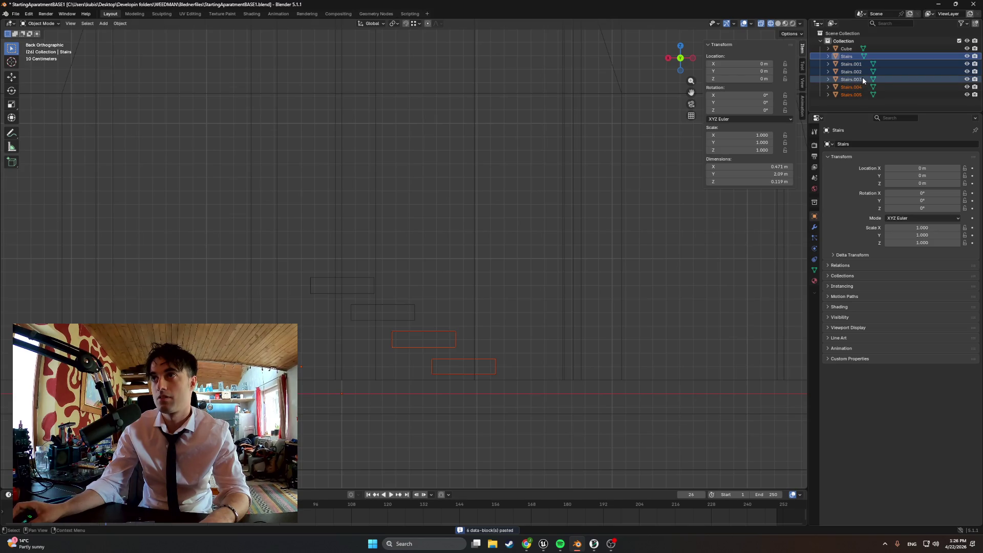
left_click(842, 88)
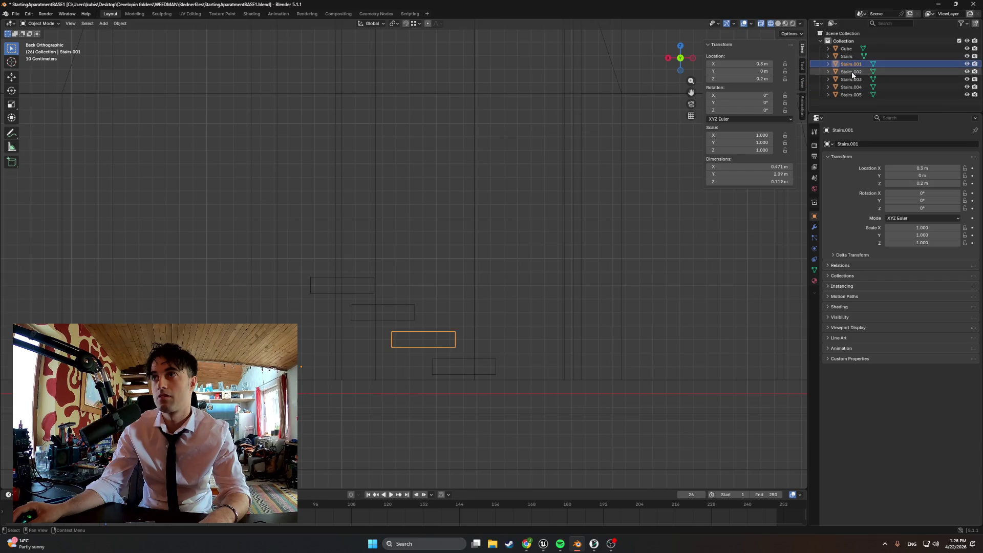
left_click(851, 79)
left_click(854, 87)
left_click(857, 95)
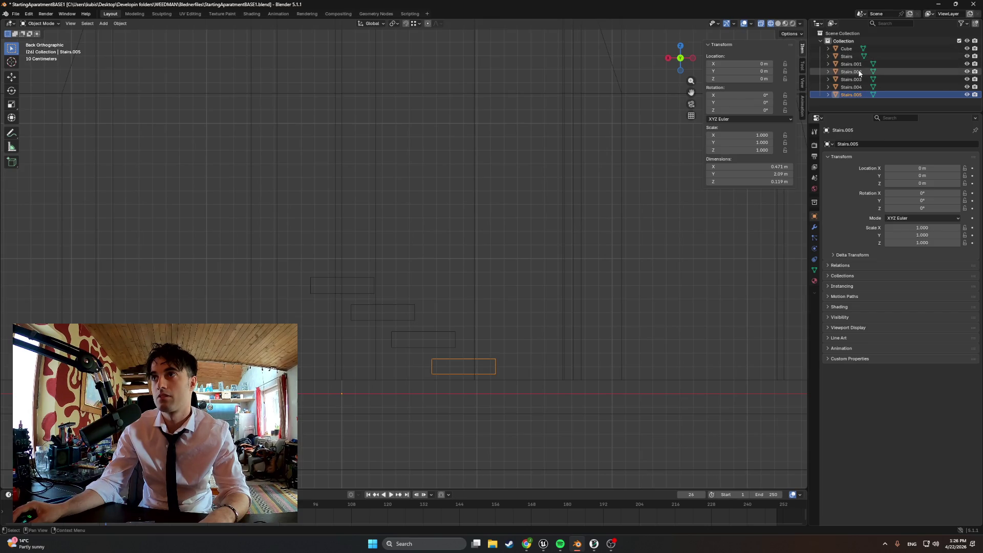
left_click(859, 87)
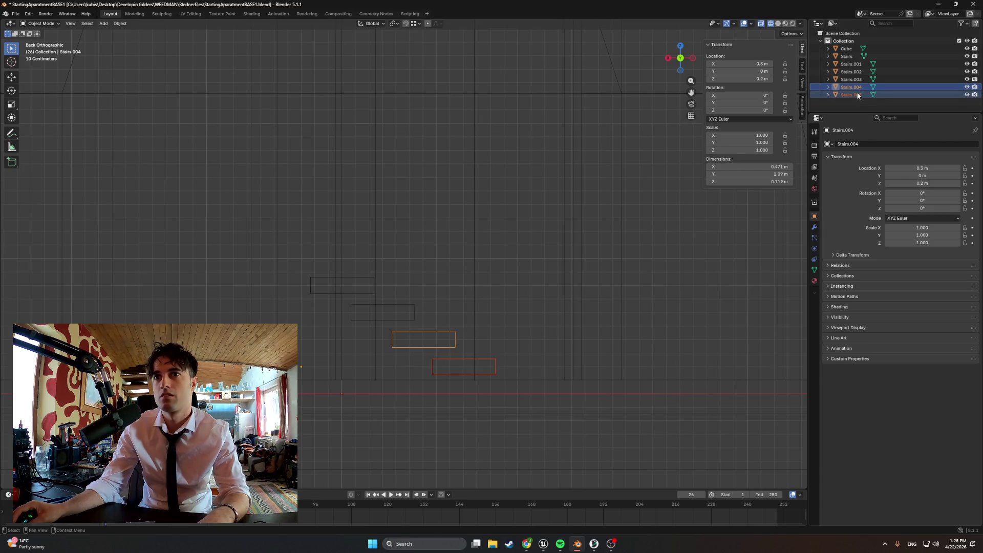
key("Up")
key("Down")
key("Delete")
Step: Paste four more steps and move them to 1.2 m height and X 1.8 m
mouse_move(855, 96)
left_mouse_down()
mouse_move(853, 64)
mouse_move(853, 81)
left_mouse_up()
left_click(853, 62)
key("ctrl+c")
key("ctrl+v")
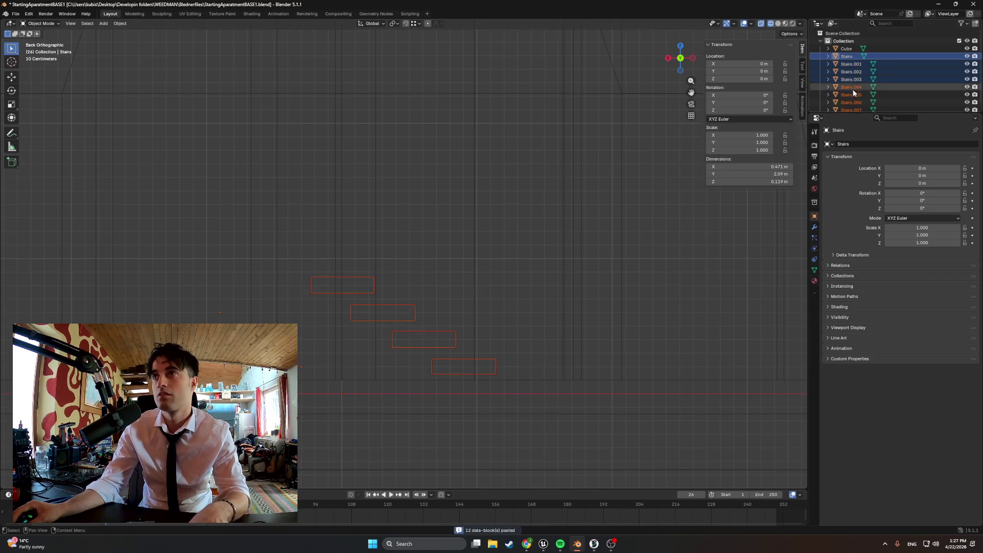
left_click_drag(852, 82, 852, 104)
key("g")
left_click(481, 215)
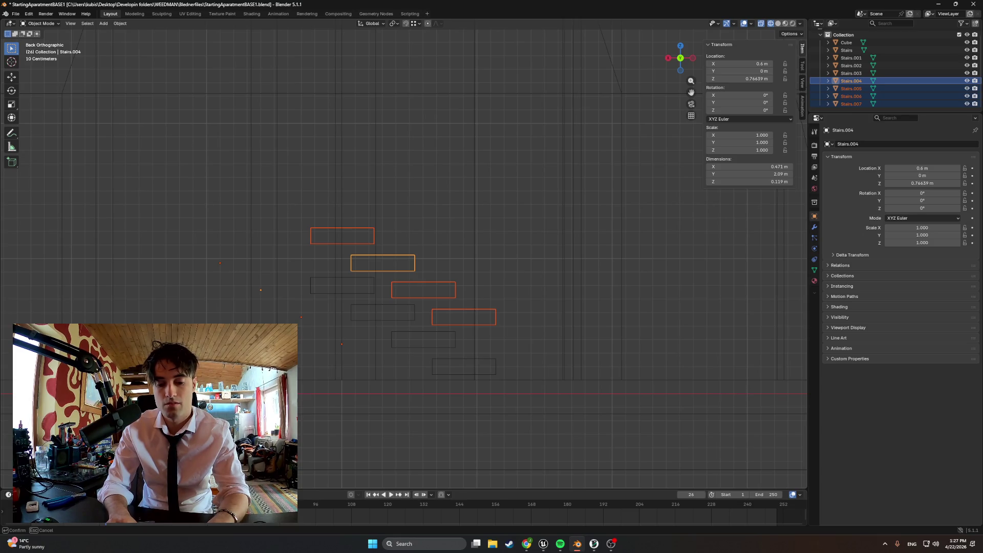
key("Return")
key("g")
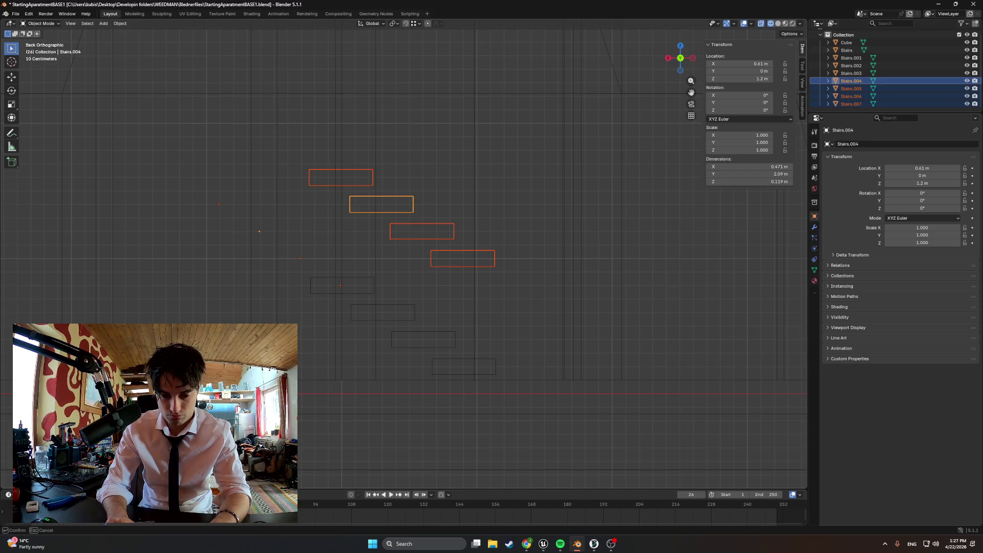
key("Return")
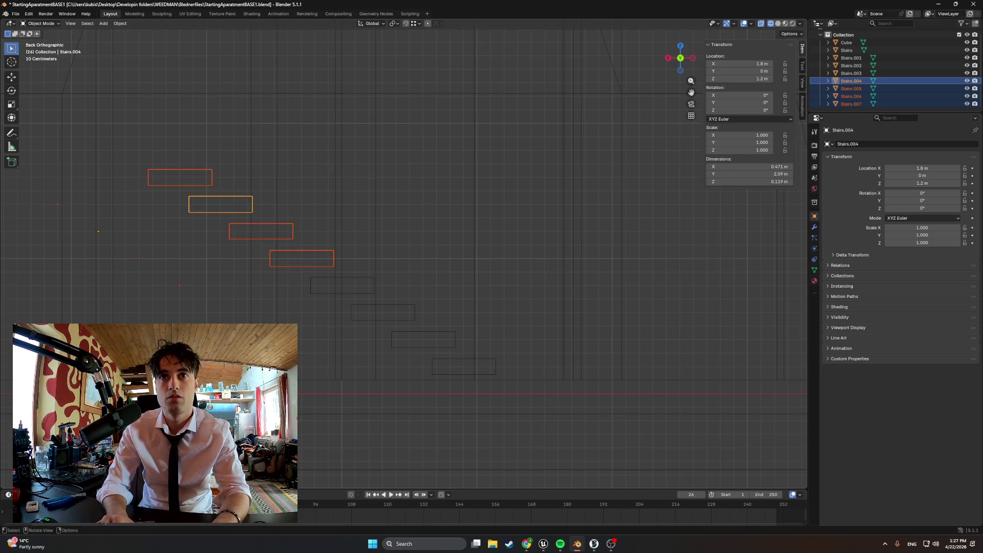
mouse_move(252, 300)
middle_mouse_down()
mouse_move(262, 309)
mouse_move(213, 280)
mouse_move(353, 340)
mouse_move(388, 317)
middle_mouse_up()
scroll(389, 317, "up", 3)
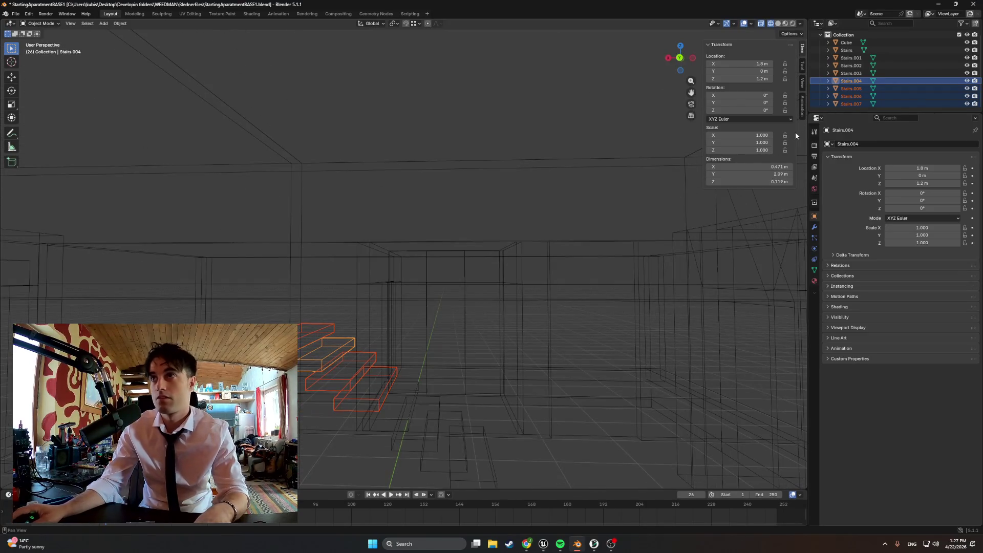
Step: Paste steps Stairs.008–.011, try raising them 0.4 m and shifting 0.6 m along X, then undo
key("ctrl+v")
left_click(876, 88)
scroll(877, 88, "down", 2)
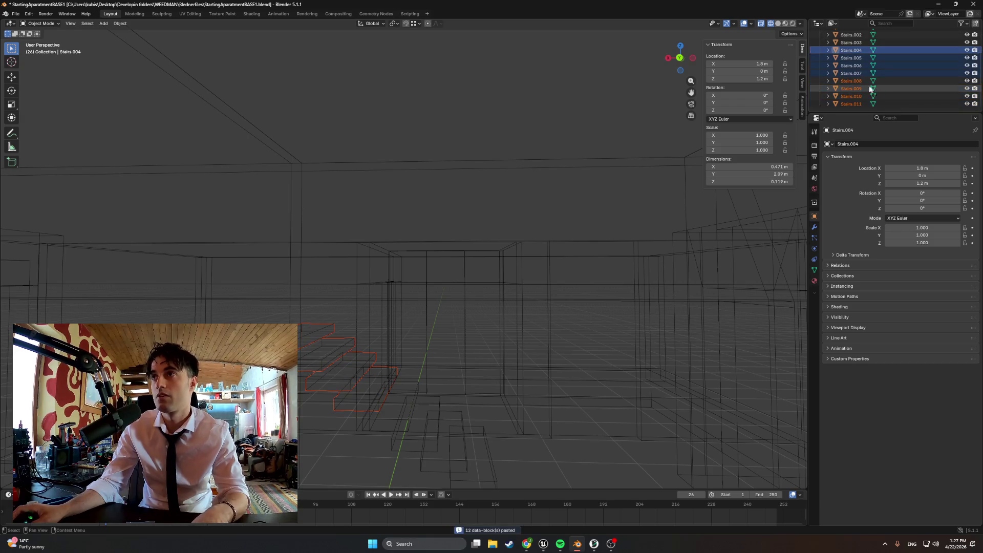
left_click(855, 104, "shift")
key("g")
key("z")
left_click(425, 294)
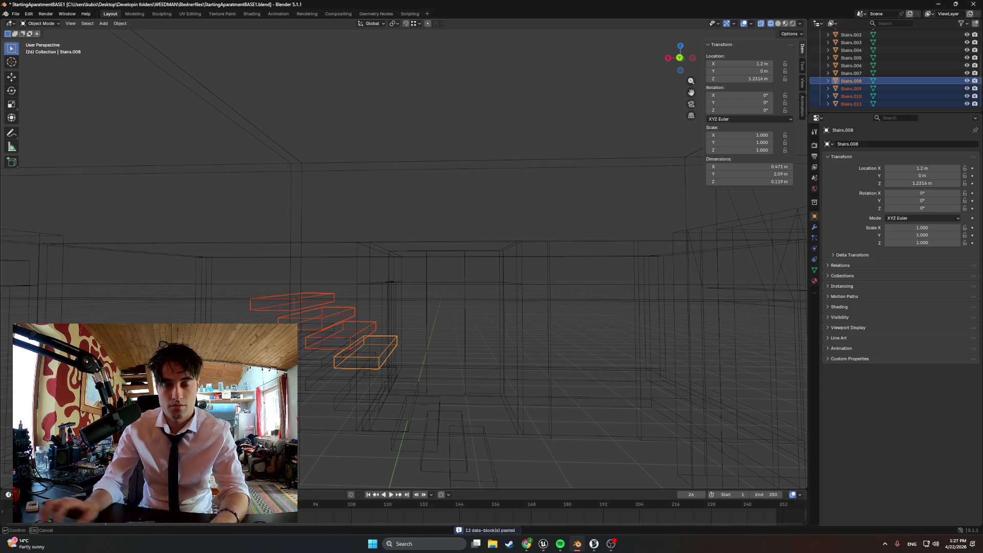
type("0.4")
key("Return")
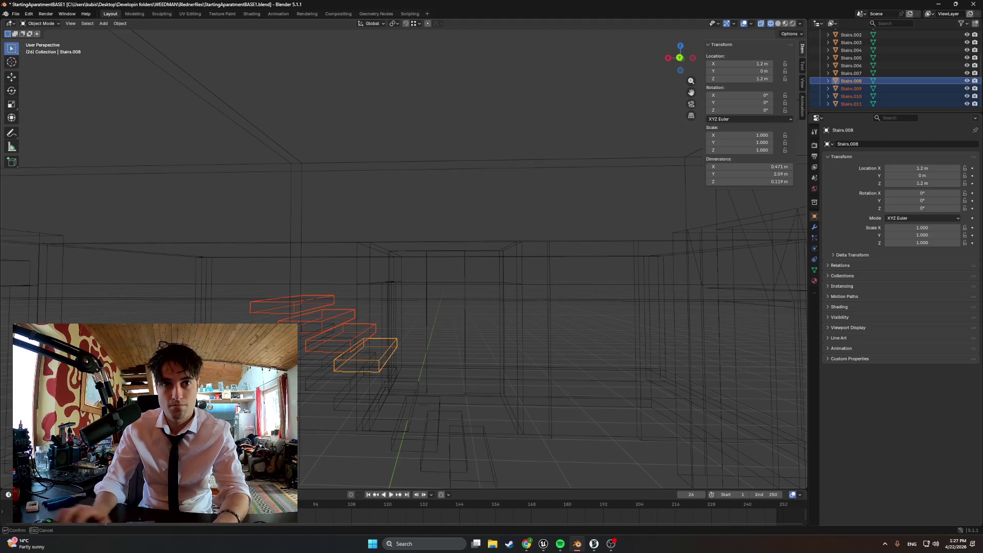
type("x0.6")
key("Return")
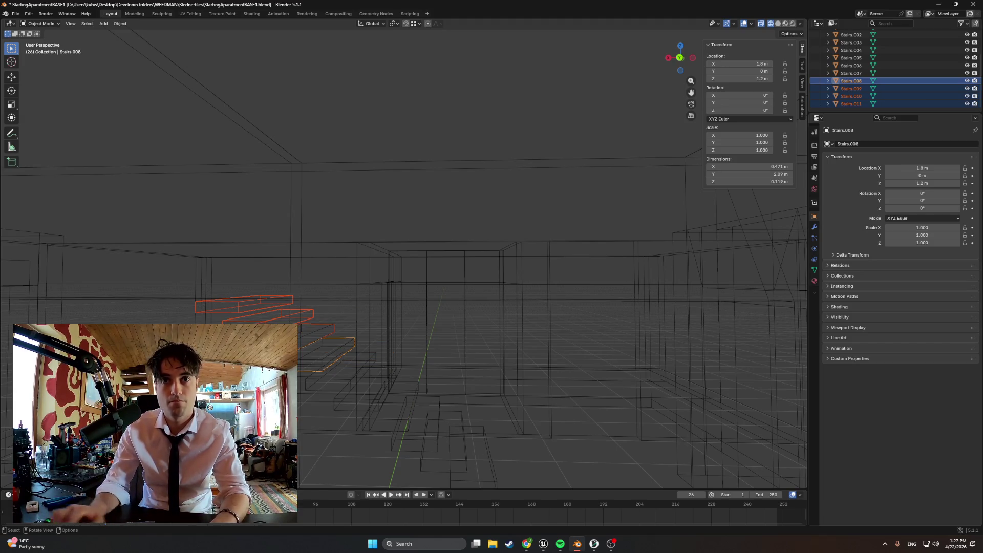
key("ctrl+z")
key("ctrl+z")
Step: Raise the pasted steps 0.4 m twice and shift them 1.2 m along X
middle_click_drag(409, 205, 348, 210)
middle_click_drag(354, 389, 367, 393)
key("g")
key("z")
left_click(333, 417)
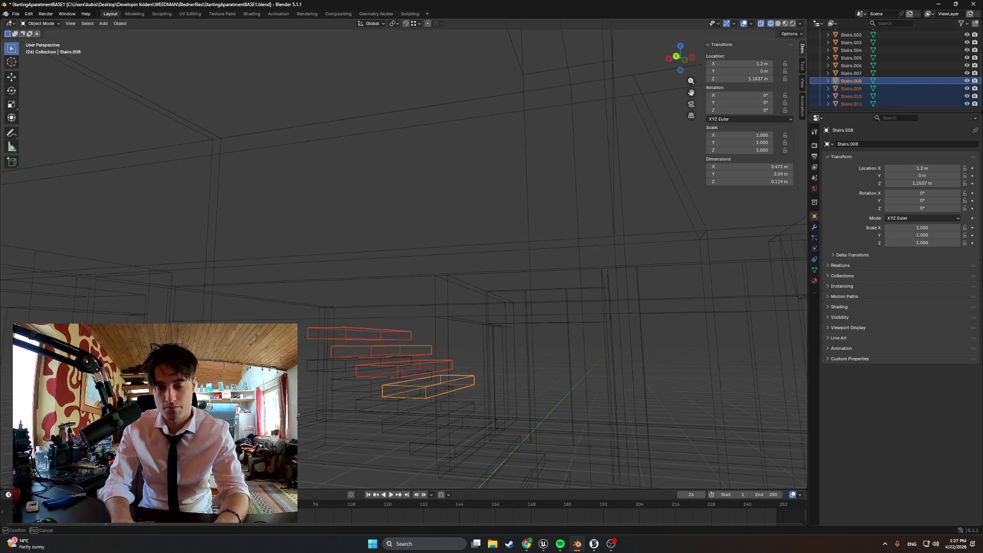
type("0.4")
key("Return")
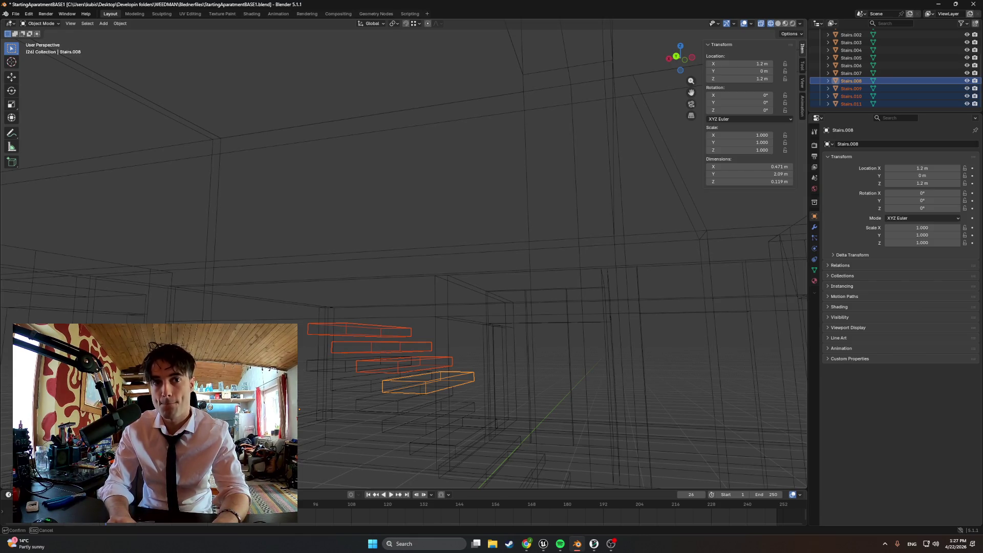
type("0.4")
key("Return")
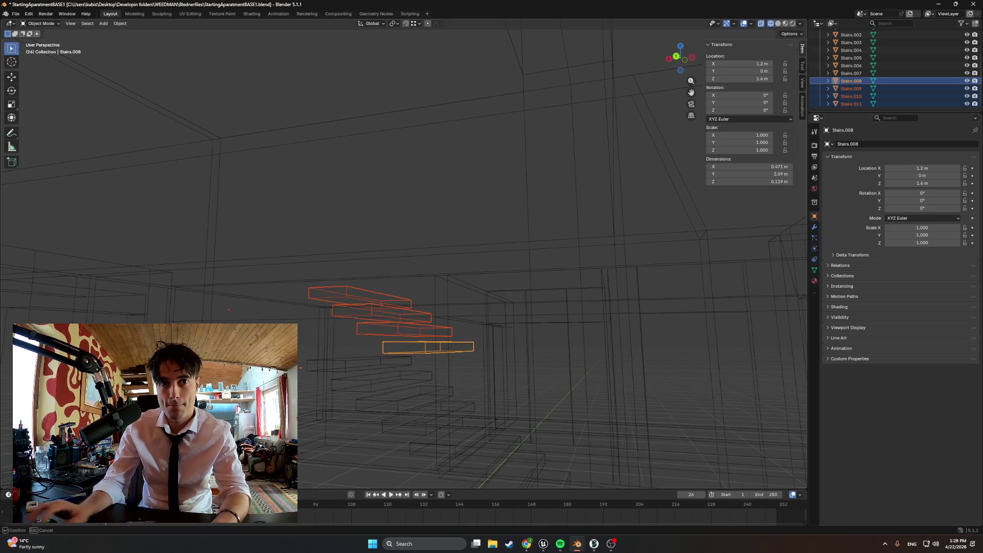
type("1.2")
key("Return")
Step: Switch to a side view in solid shading and select top steps Stairs.010 and Stairs.011
mouse_move(345, 361)
middle_mouse_down()
mouse_move(321, 381)
mouse_move(476, 320)
mouse_move(508, 320)
mouse_move(405, 251)
mouse_move(365, 257)
mouse_move(499, 351)
mouse_move(484, 348)
middle_mouse_up()
key("ctrl+KP_3")
key("z")
left_click(445, 302)
left_click(331, 267)
mouse_move(367, 285)
middle_mouse_down()
mouse_move(364, 246)
mouse_move(379, 328)
middle_mouse_up()
left_click(381, 354, "shift")
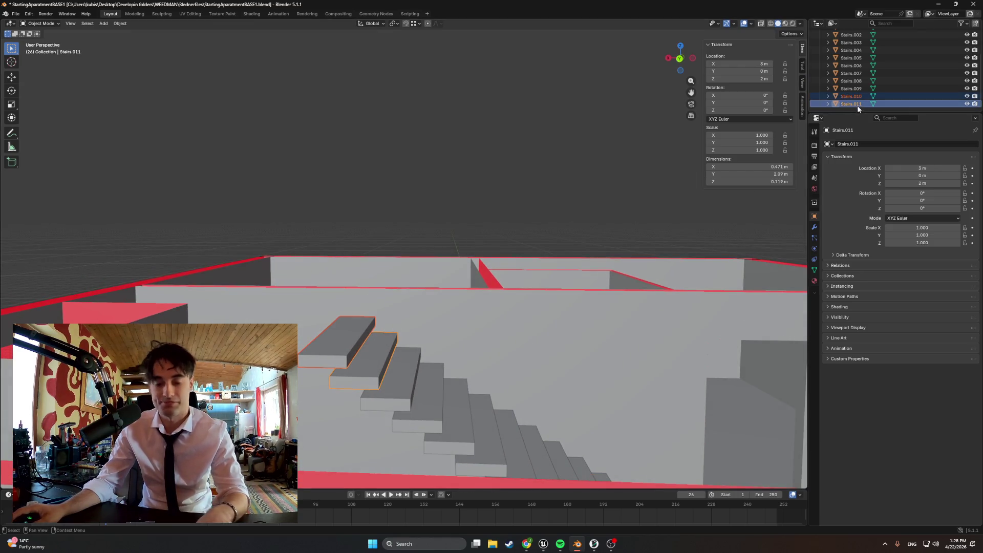
Step: Paste copies of the top two steps as Stairs.012–.013 at 2.4 m height and X 3.6 m
key("ctrl+c")
key("ctrl+v")
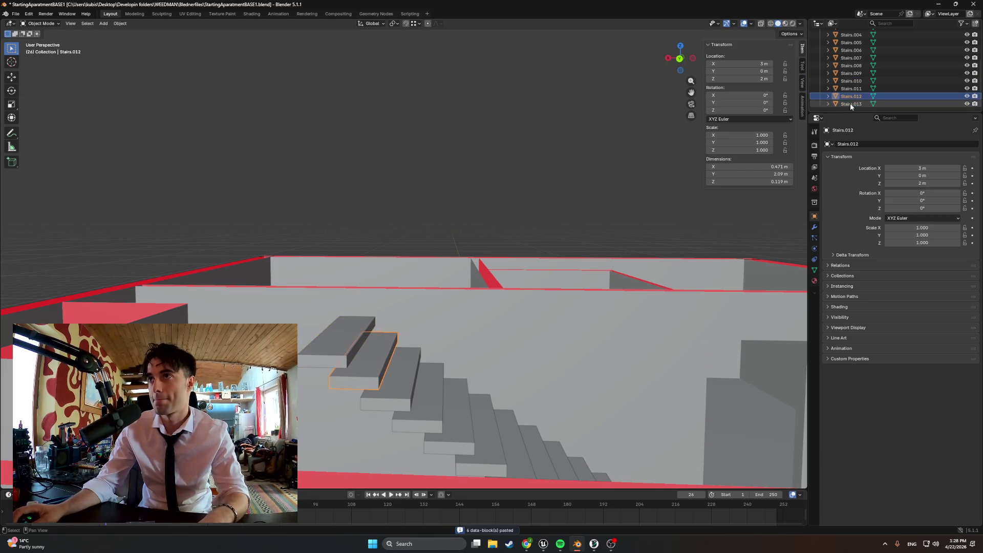
key("g")
key("z")
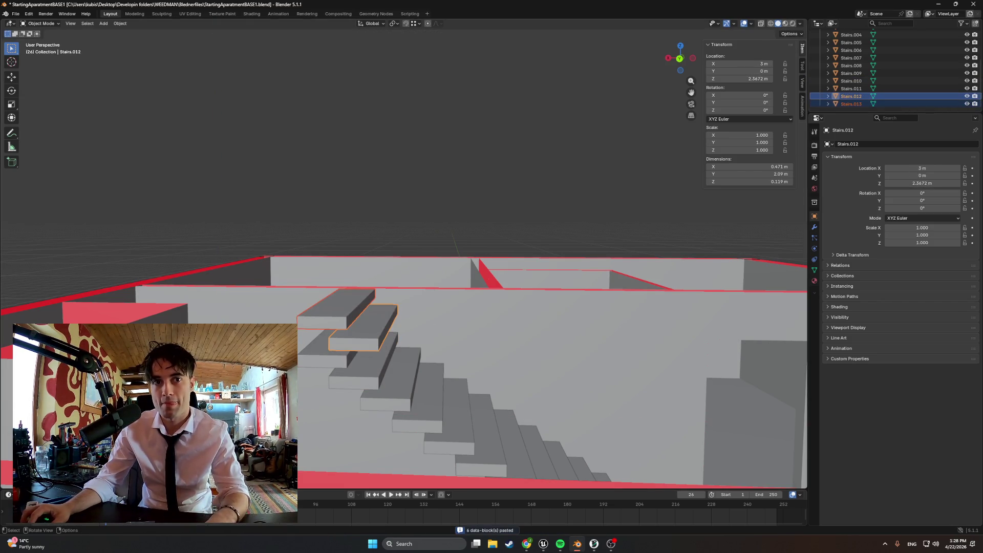
key("Return")
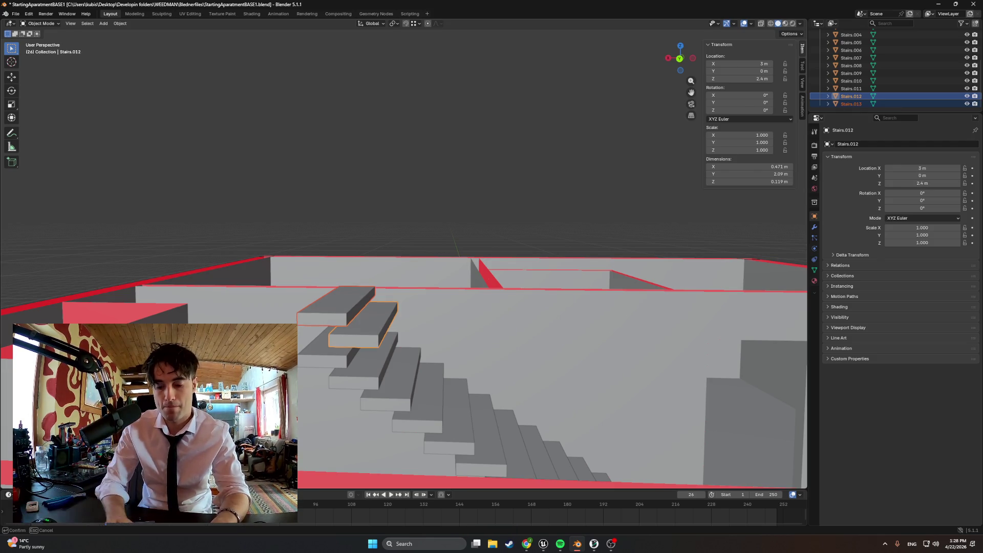
key("Return")
mouse_move(379, 310)
middle_mouse_down()
mouse_move(421, 334)
mouse_move(354, 325)
mouse_move(535, 357)
mouse_move(590, 397)
mouse_move(471, 393)
mouse_move(444, 412)
middle_mouse_up()
scroll(443, 413, "down", 8)
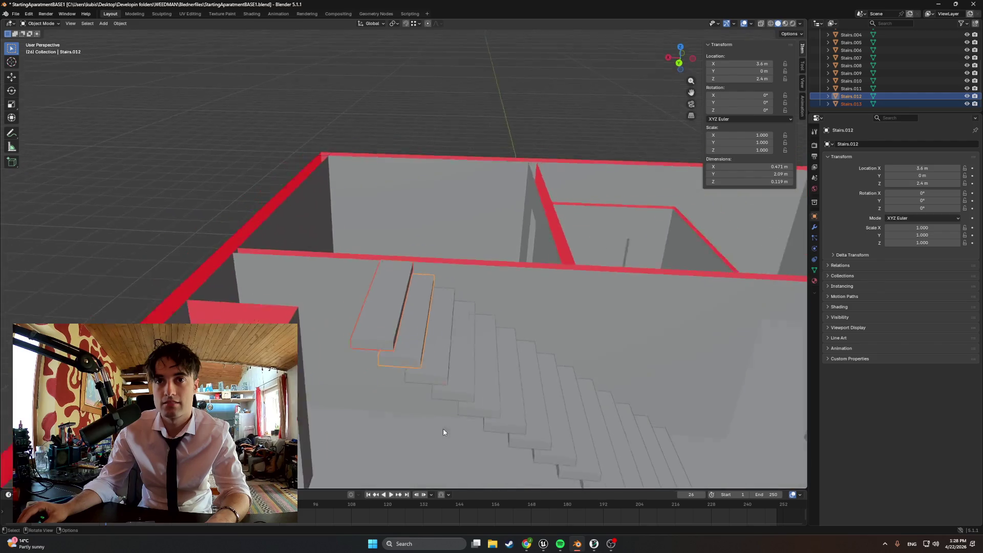
scroll(422, 361, "down", 4)
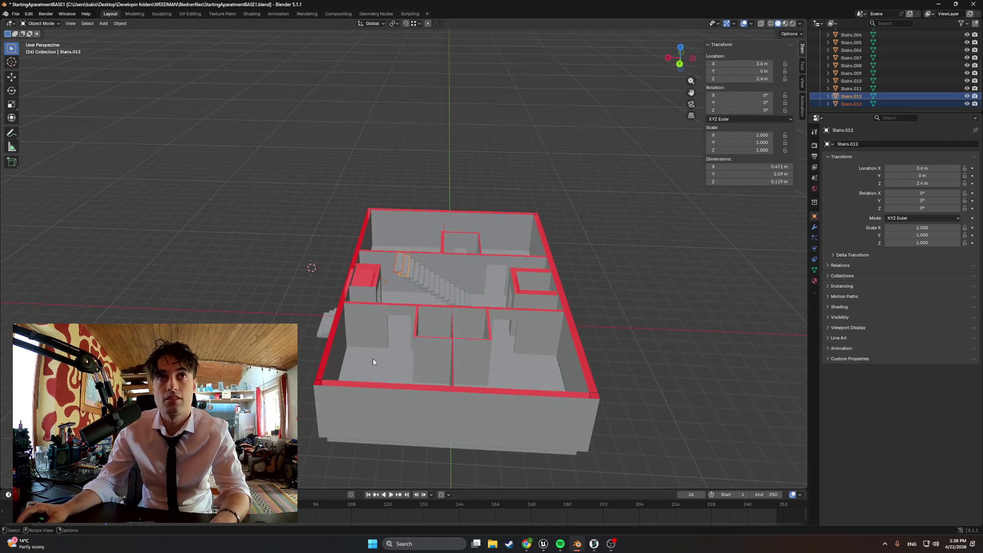
Step: Enter Edit Mode on the top step and add Stairs.013 to the editing
scroll(371, 358, "up", 4)
key("Tab")
scroll(366, 369, "down", 2)
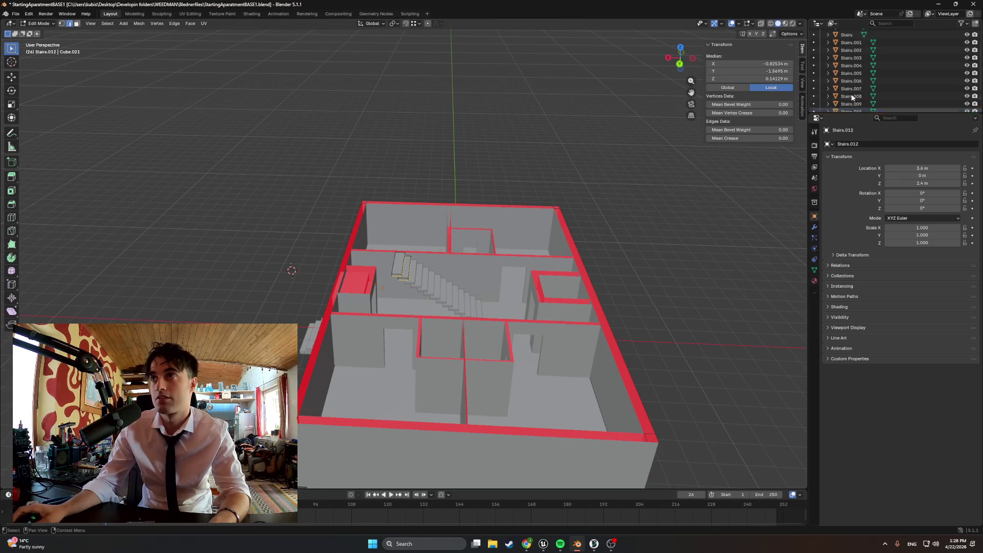
scroll(855, 77, "up", 4)
mouse_move(614, 215)
middle_mouse_down()
mouse_move(599, 200)
mouse_move(635, 190)
mouse_move(660, 220)
mouse_move(640, 210)
middle_mouse_up()
scroll(857, 82, "down", 5)
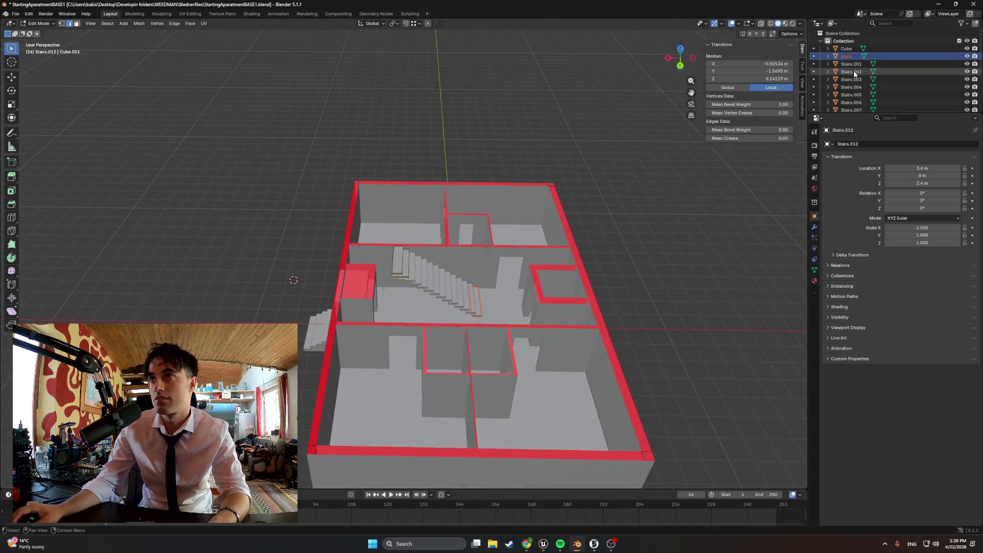
left_click(852, 103, "ctrl")
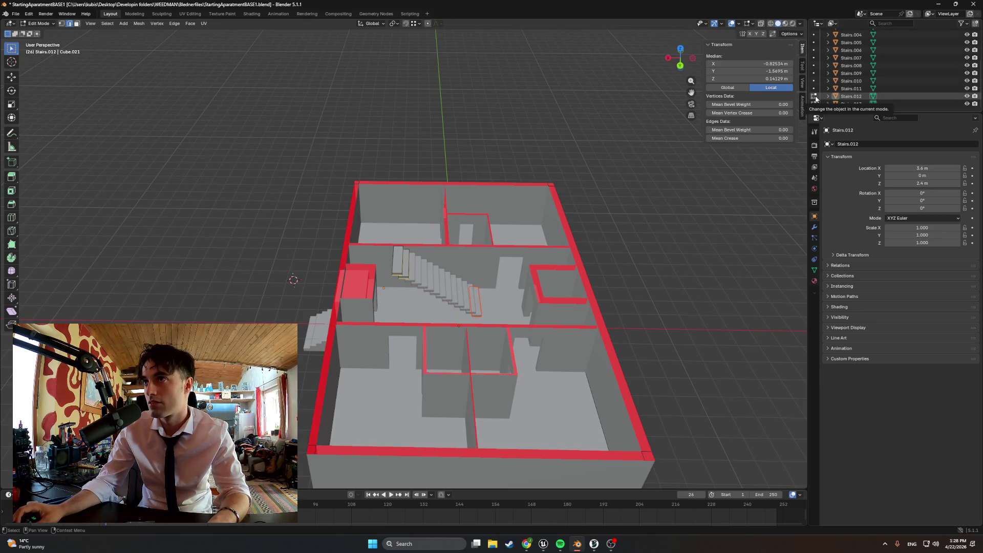
left_click(874, 97)
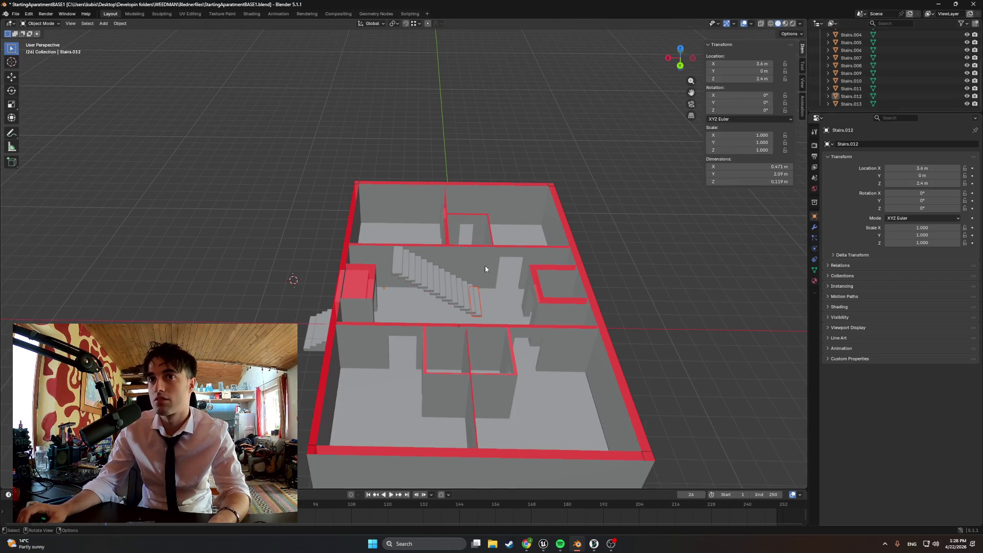
Step: Select all stair steps in Edit Mode, then pick Stairs.001 and return to Object Mode
left_click_drag(874, 102, 849, 95)
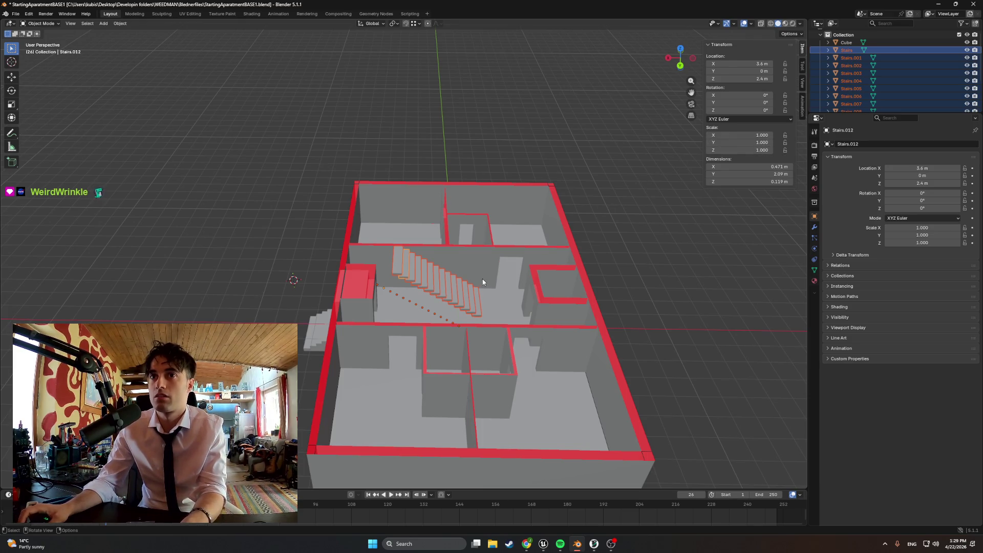
key("Tab")
key("j")
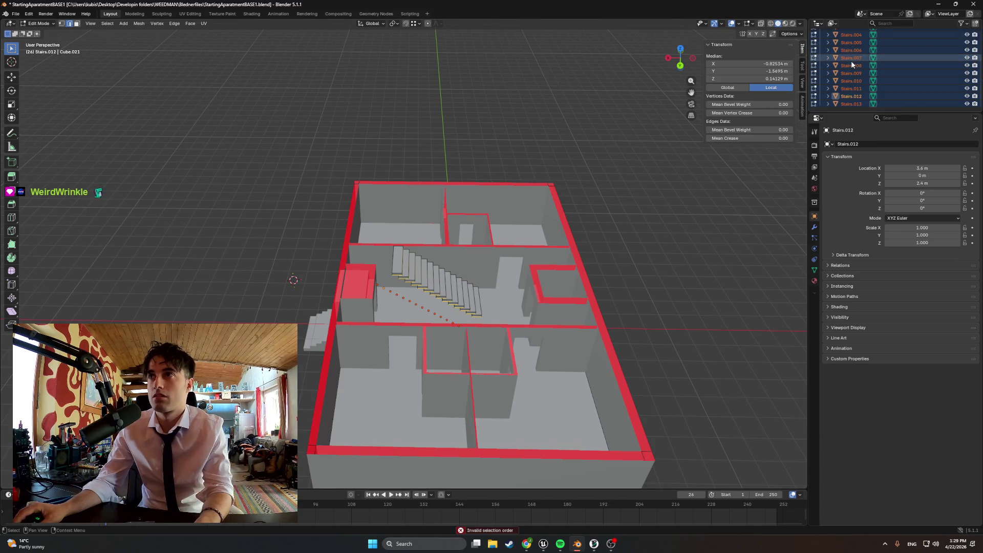
scroll(852, 59, "up", 1)
left_click(849, 63)
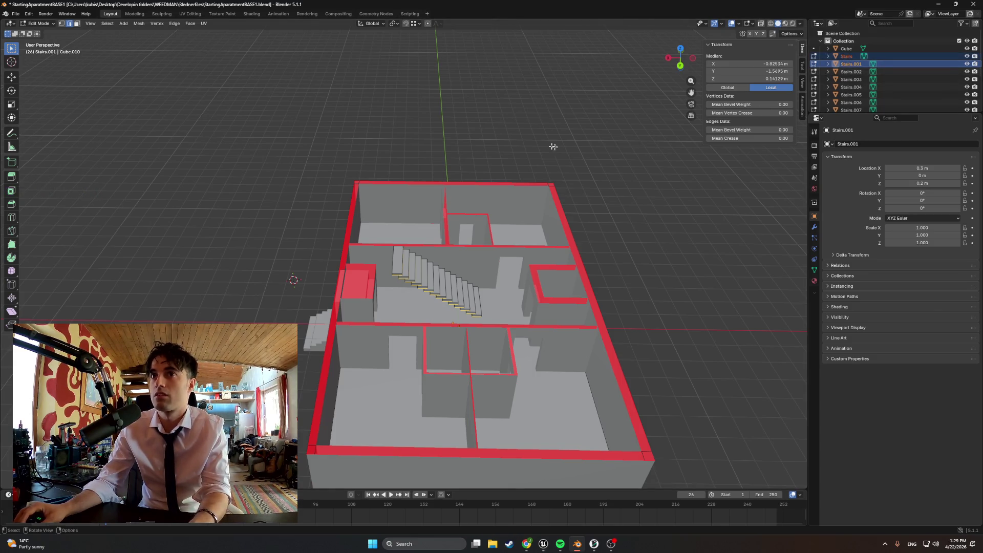
key("Tab")
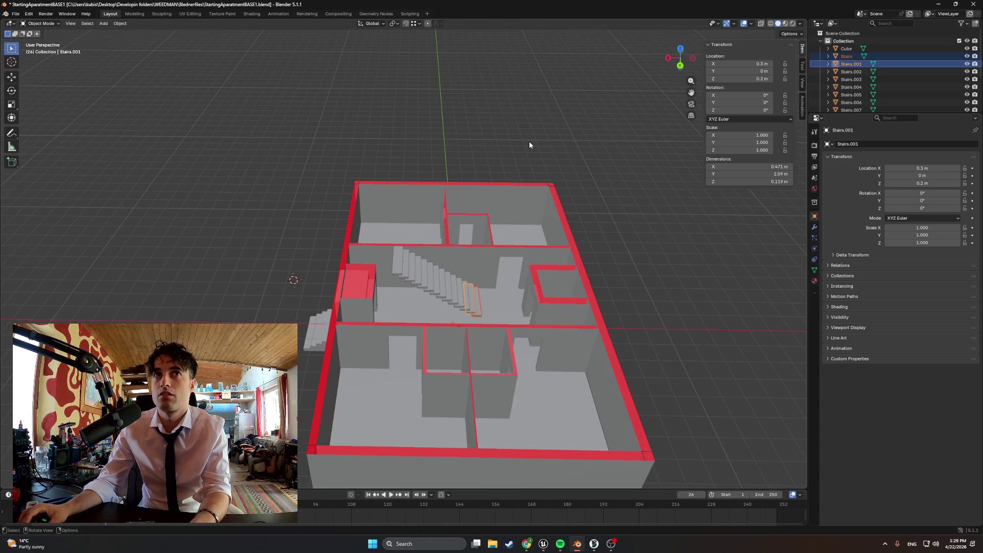
Step: Select every step slab from Stairs to Stairs.013 in the Outliner
left_click(846, 55)
scroll(847, 76, "down", 4)
left_click(850, 104, "shift")
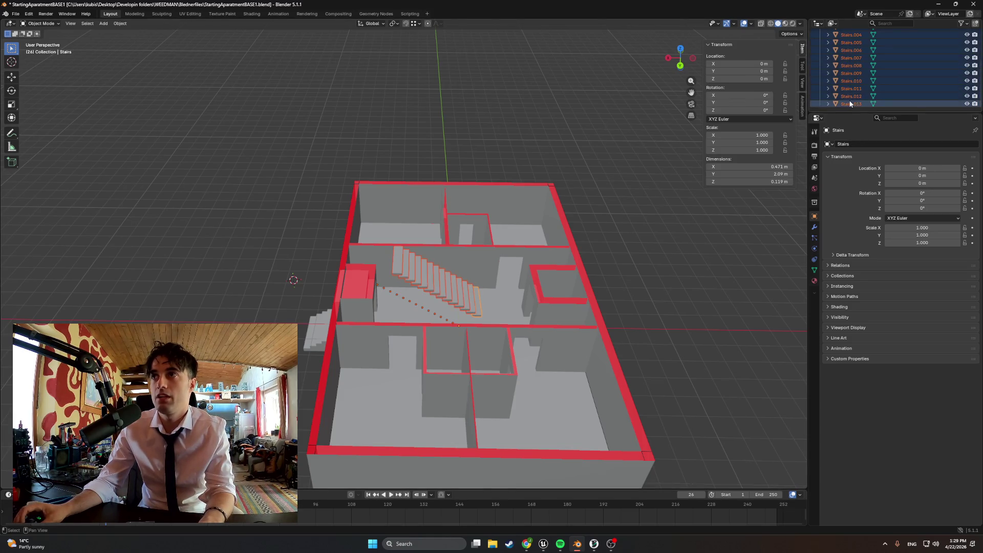
scroll(847, 98, "up", 3)
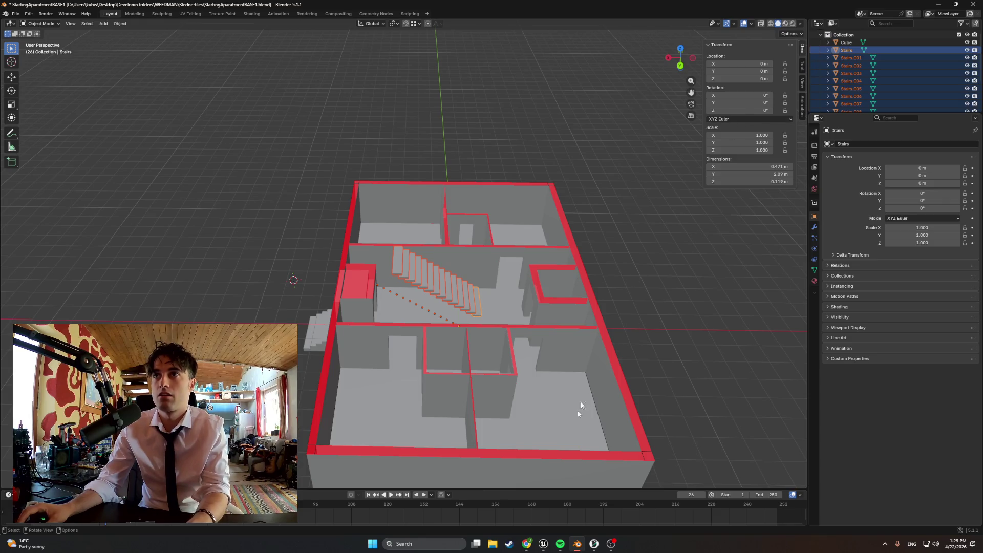
key("alt+Tab")
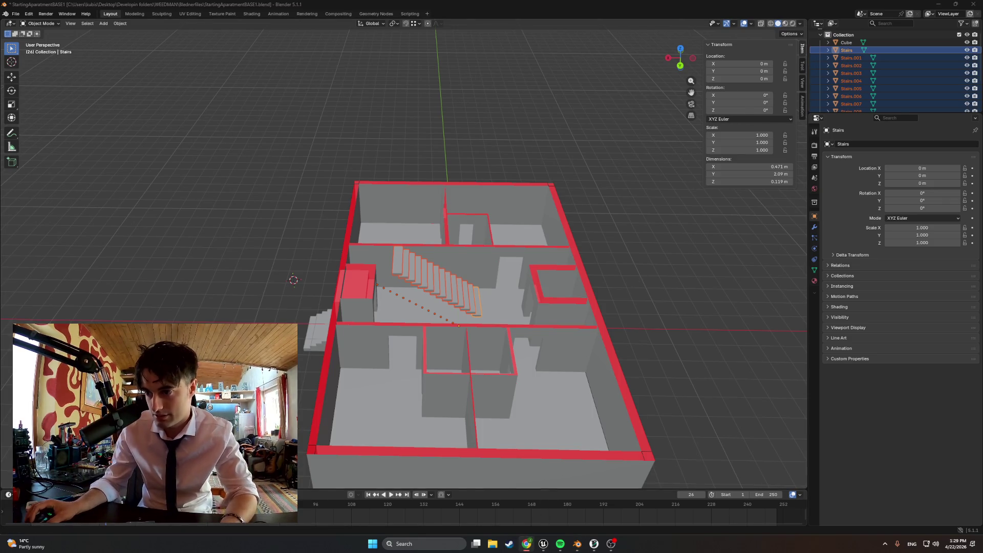
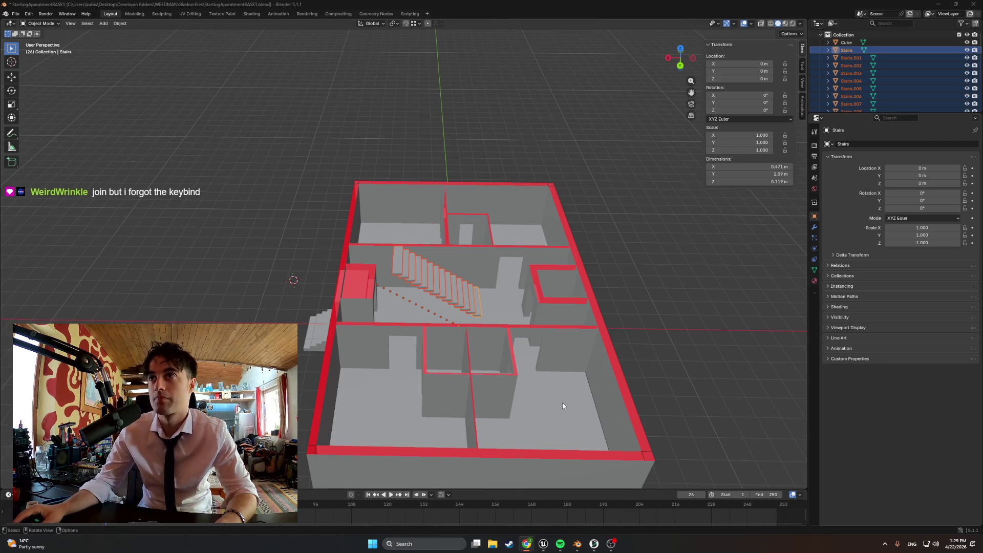
Step: Join the stair step objects Stairs through Stairs.013 into one Stairs object with Ctrl+J
scroll(521, 317, "up", 2)
left_click_drag(540, 342, 385, 268)
scroll(876, 51, "up", 1)
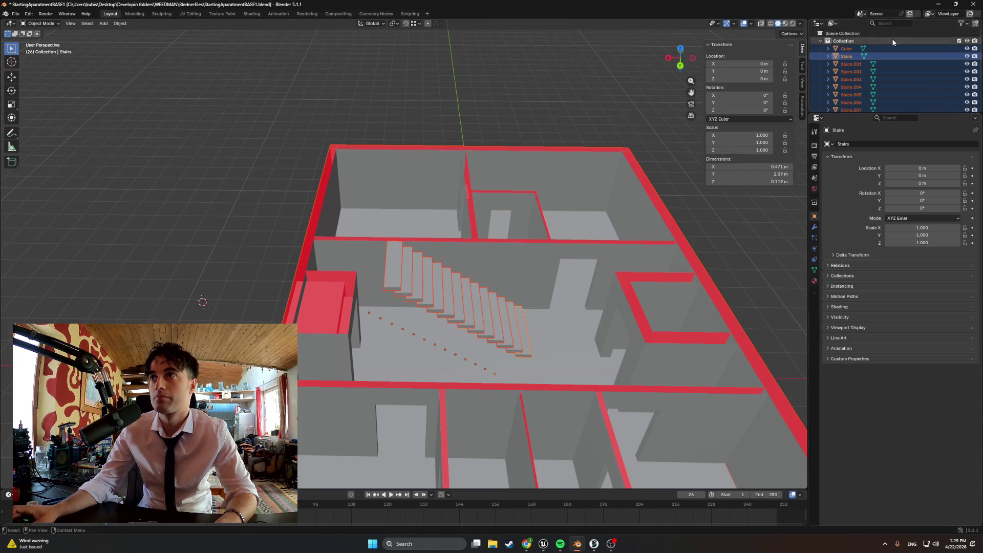
left_click(878, 55)
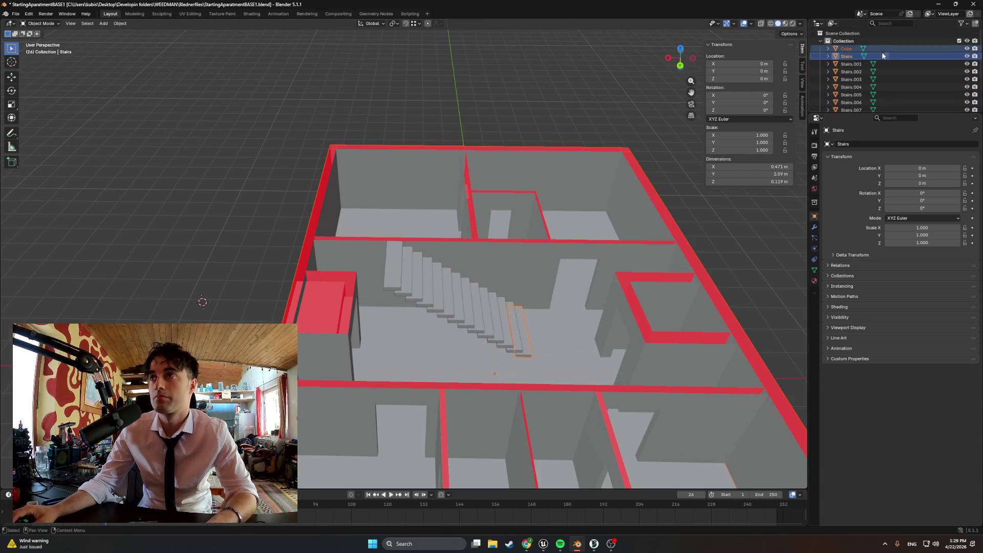
middle_click_drag(384, 274, 410, 282)
left_click_drag(392, 248, 428, 255)
left_click_drag(520, 267, 522, 269)
mouse_move(520, 271)
middle_mouse_down()
mouse_move(509, 278)
mouse_move(518, 254)
middle_mouse_up()
left_click(841, 48, "ctrl")
left_click(846, 56)
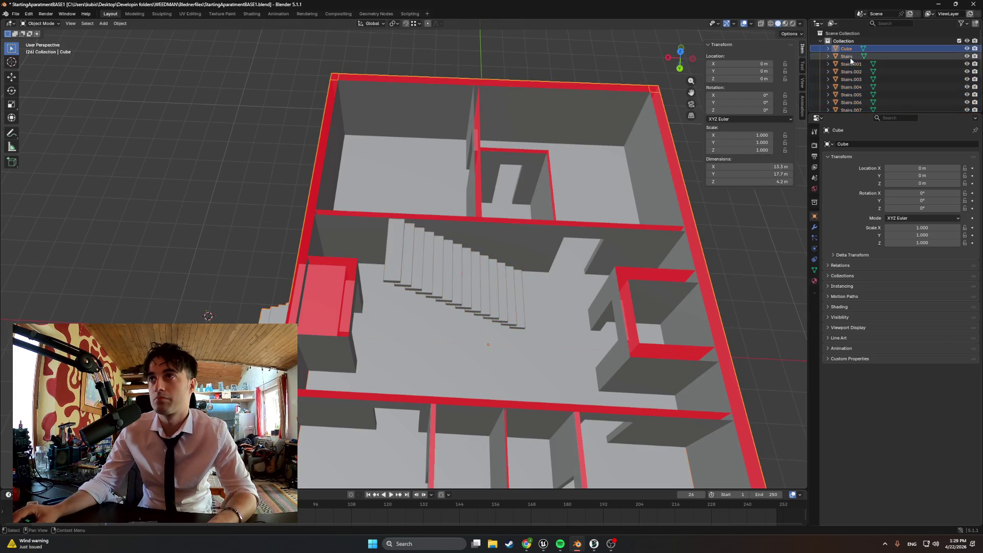
scroll(849, 82, "down", 3)
left_click(847, 105, "shift")
key("ctrl+j")
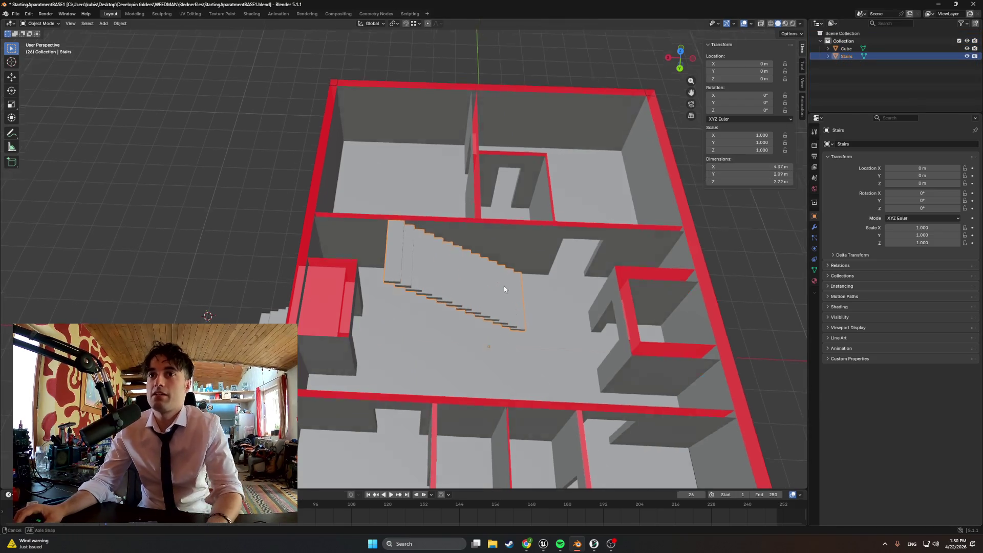
Step: Inspect the merged stairs, then enter Edit Mode on the Cube walls mesh
middle_click_drag(587, 186, 494, 285)
scroll(494, 285, "up", 3)
scroll(495, 318, "down", 4)
mouse_move(494, 323)
middle_mouse_down()
mouse_move(452, 307)
mouse_move(461, 296)
mouse_move(498, 299)
mouse_move(486, 312)
middle_mouse_up()
scroll(489, 310, "down", 2)
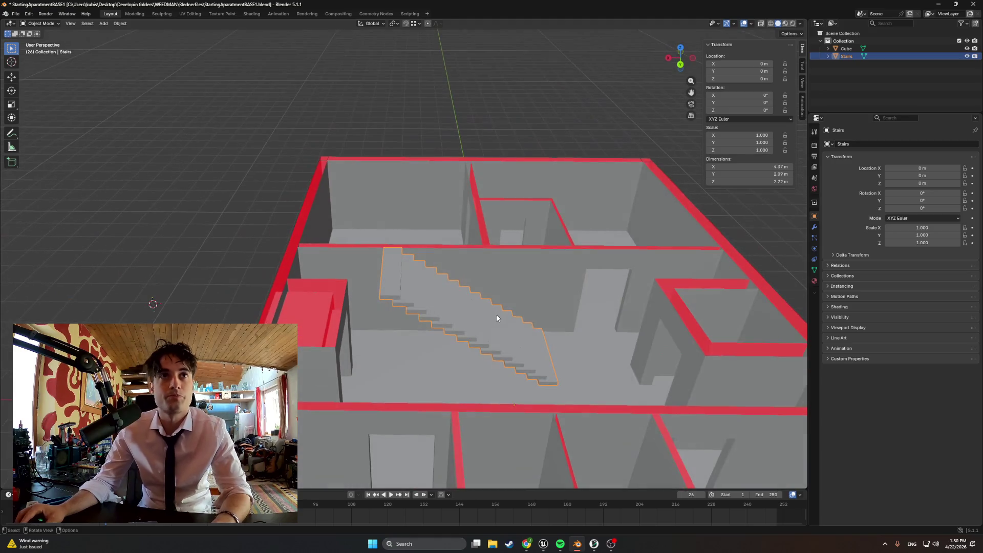
key("Tab")
middle_click_drag(354, 300, 346, 276)
key("alt+q")
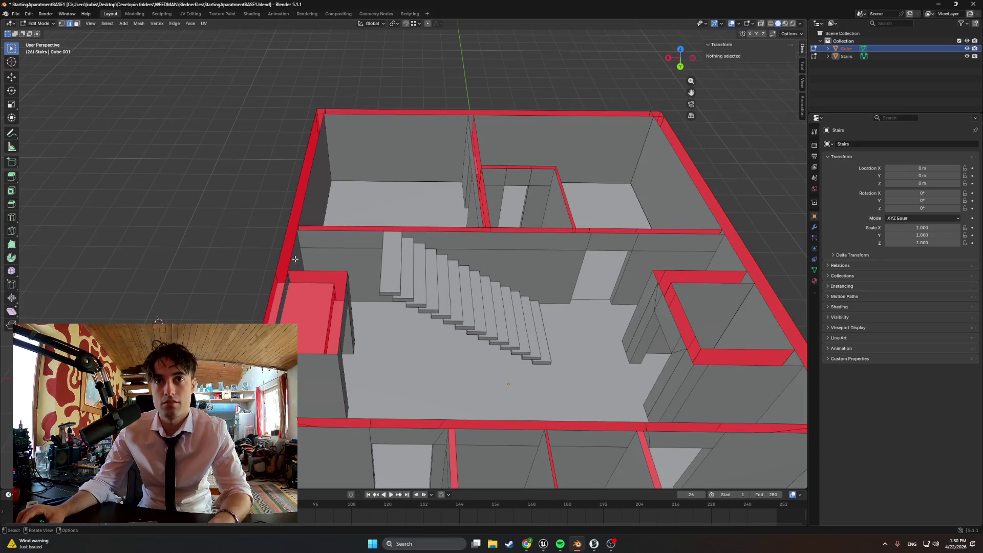
Step: Shift-select the top edges running along the apartment walls
left_click(352, 117, "shift")
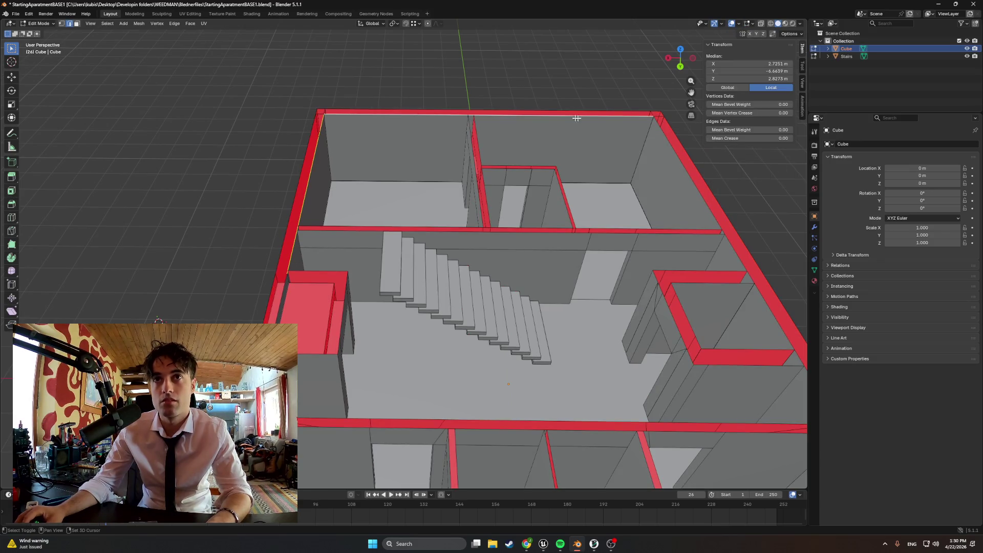
left_click(667, 136, "shift")
middle_click_drag(666, 136, 541, 127)
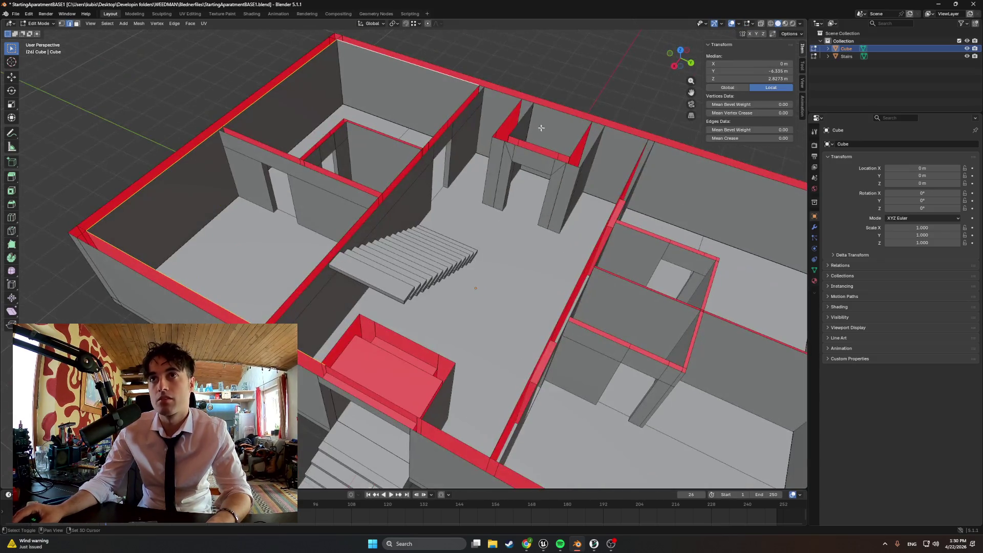
left_click(486, 89, "shift")
left_click(483, 87, "shift")
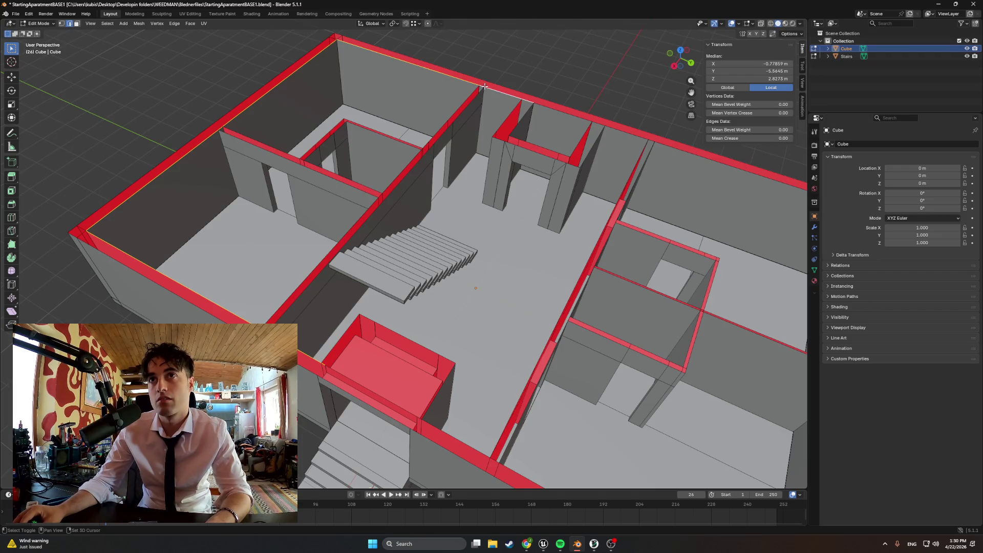
left_click(576, 114, "shift")
left_click(618, 130, "shift")
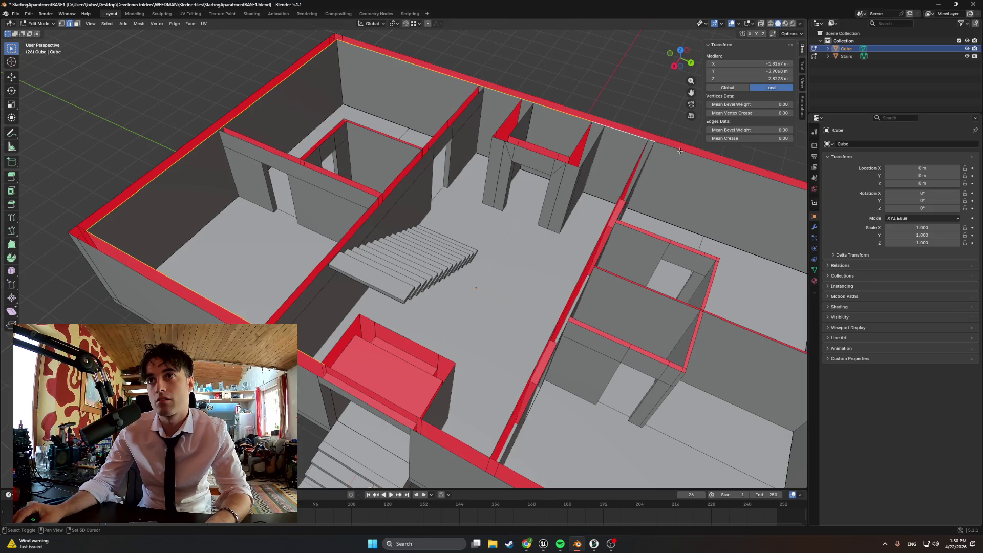
left_click(679, 151, "shift")
middle_click_drag(679, 151, 733, 158)
left_click(519, 52, "shift")
left_click(625, 124, "shift")
left_click(696, 212, "shift")
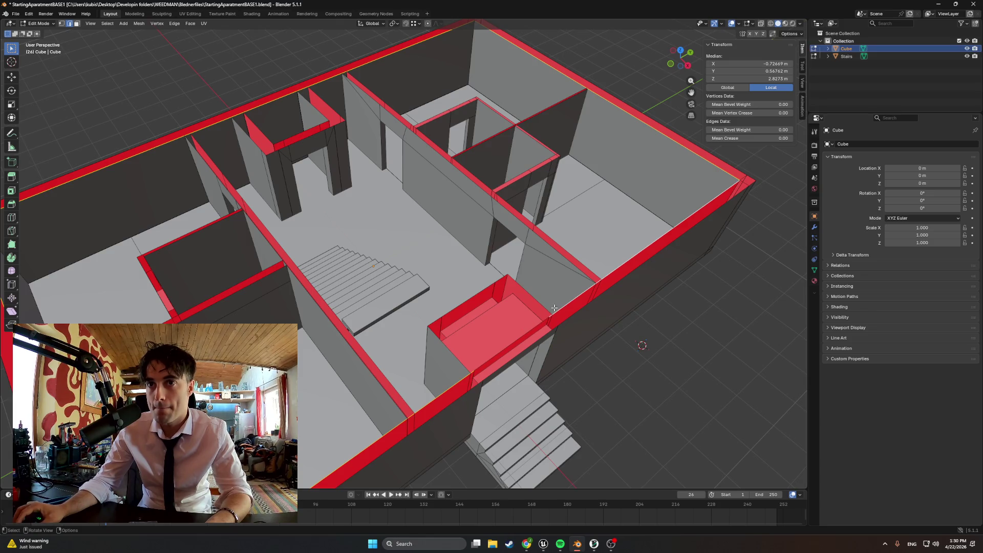
Step: Select the edge and left wall face beside the red box, then begin a loop cut
mouse_move(550, 306)
middle_mouse_down()
mouse_move(512, 328)
mouse_move(446, 291)
middle_mouse_up()
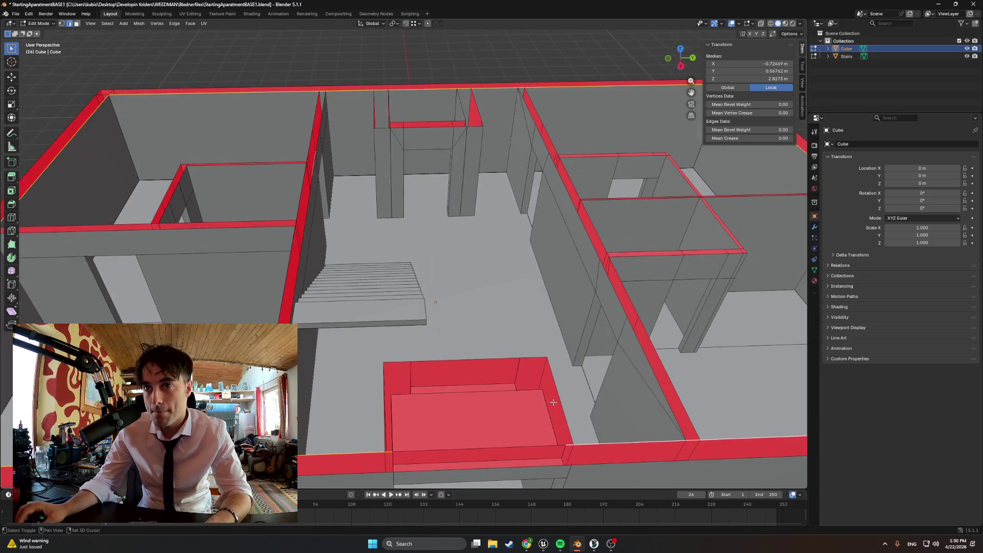
scroll(446, 291, "up", 3)
scroll(447, 304, "up", 1)
left_click(460, 289, "shift")
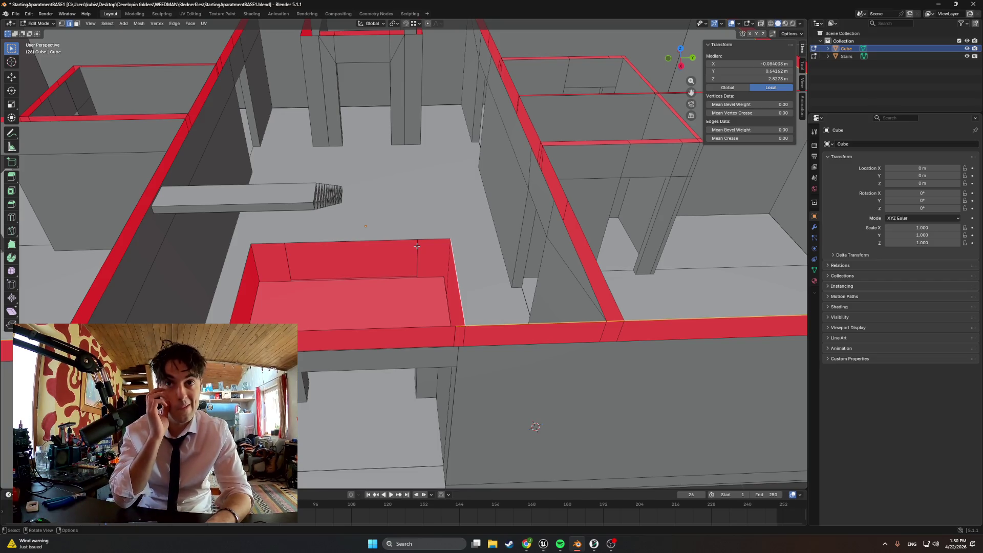
mouse_move(417, 246)
middle_mouse_down()
mouse_move(451, 307)
mouse_move(553, 324)
mouse_move(507, 325)
mouse_move(517, 287)
mouse_move(502, 203)
mouse_move(561, 277)
mouse_move(611, 277)
middle_mouse_up()
key("3")
left_click(328, 241)
middle_click_drag(328, 240, 353, 250)
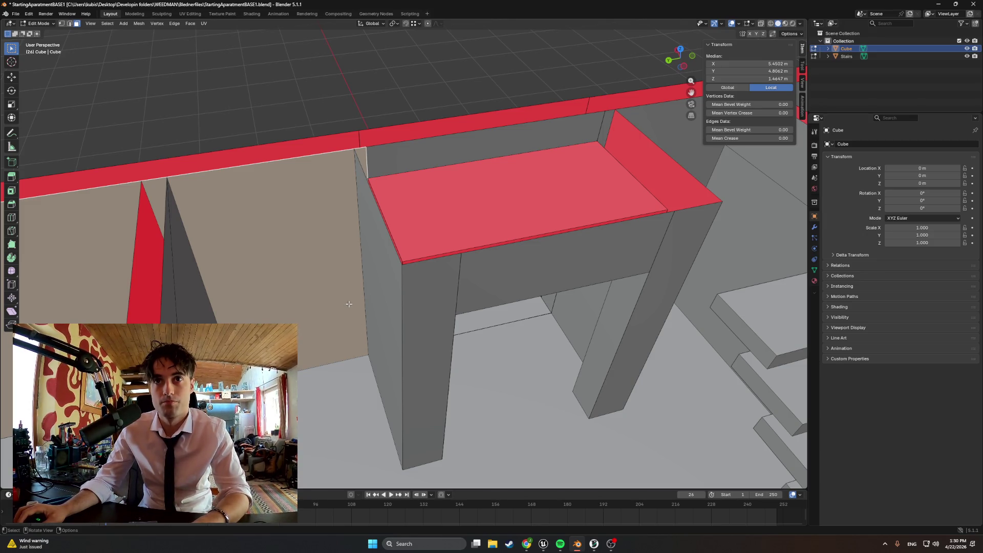
mouse_move(338, 302)
middle_mouse_down()
mouse_move(320, 296)
mouse_move(328, 286)
middle_mouse_up()
key("ctrl+r")
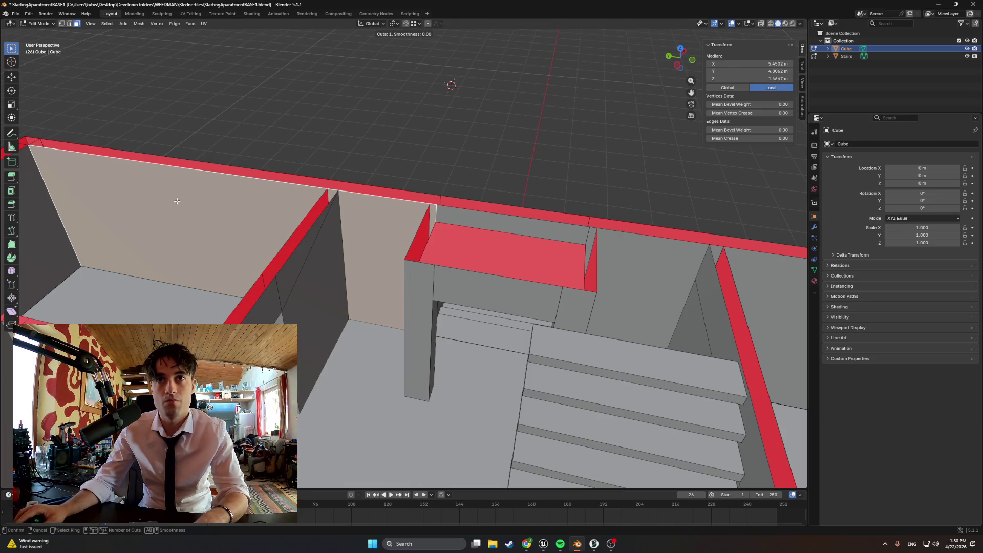
Step: Cancel the loop cut and switch snapping from vertices to edges
right_click(275, 221)
mouse_move(275, 221)
middle_mouse_down()
mouse_move(344, 224)
mouse_move(310, 217)
middle_mouse_up()
key("k")
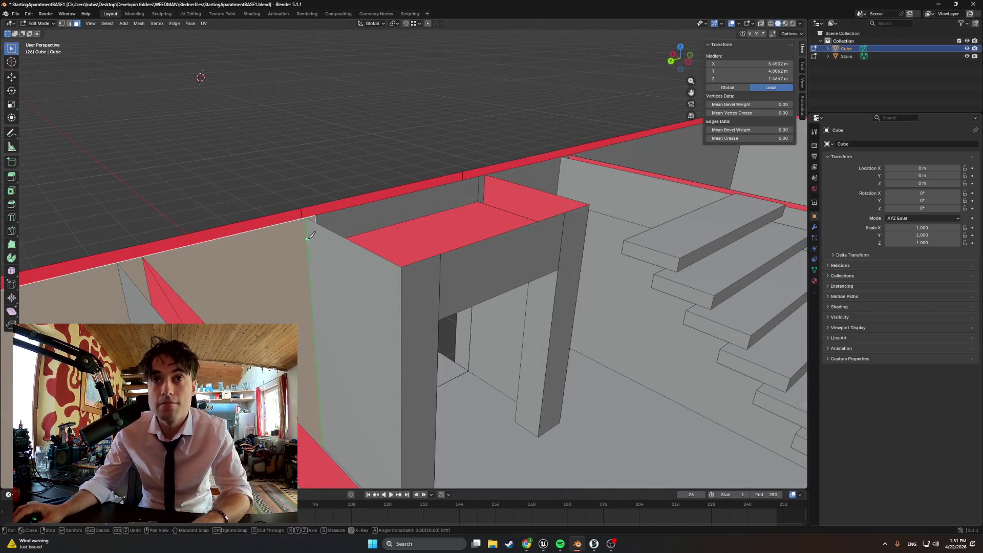
key("Escape")
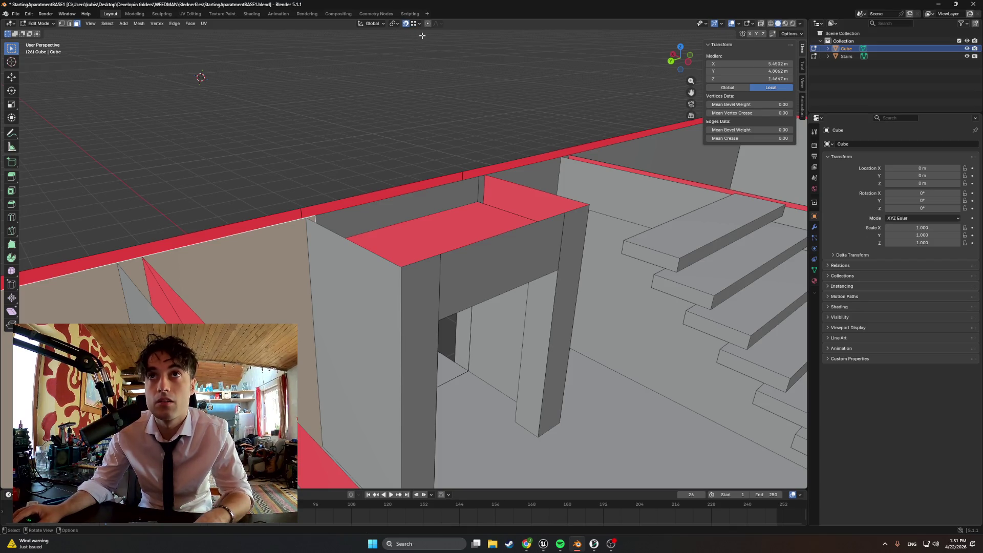
left_click(420, 24)
left_click(402, 87)
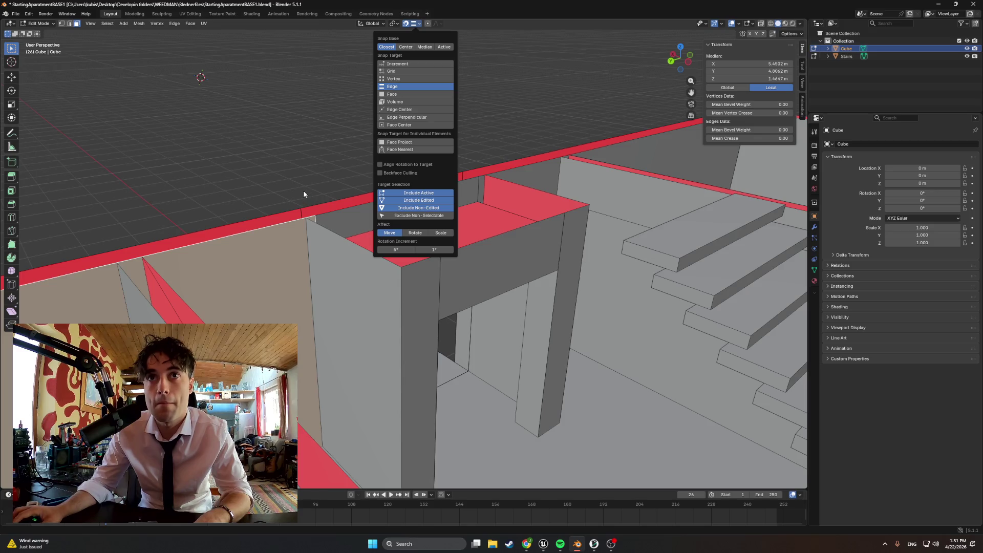
left_click(304, 224)
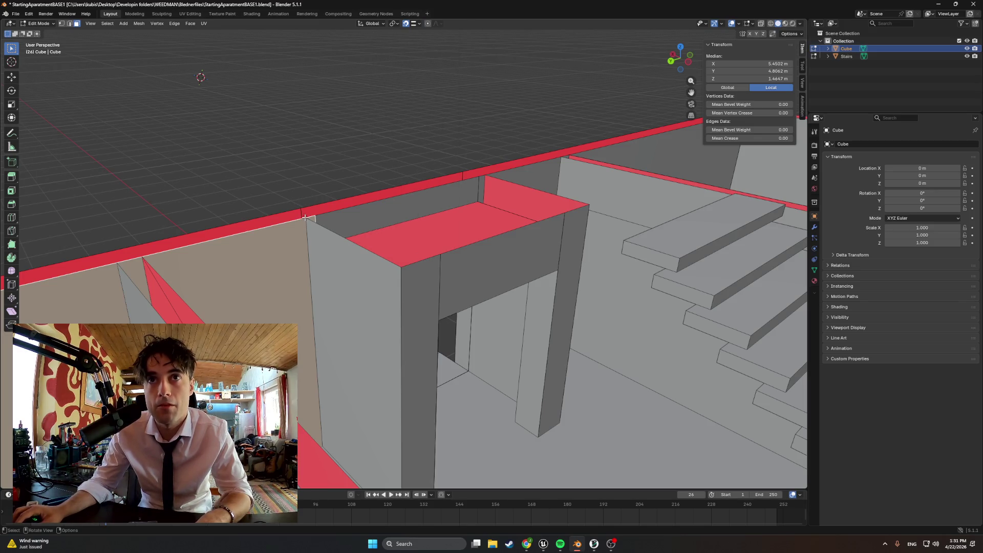
Step: Knife-cut from the wall's corner vertex down to its bottom vertex
scroll(305, 218, "up", 2)
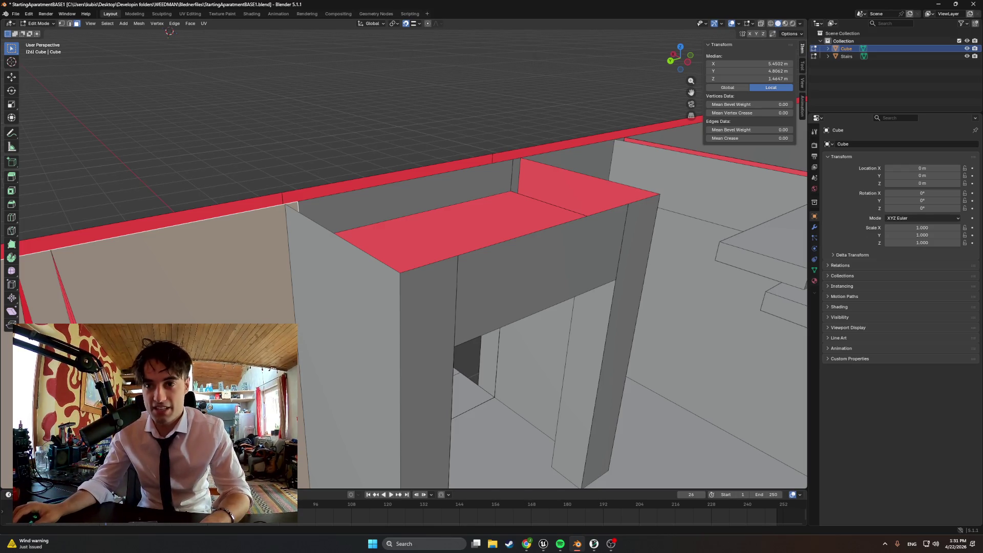
mouse_move(609, 546)
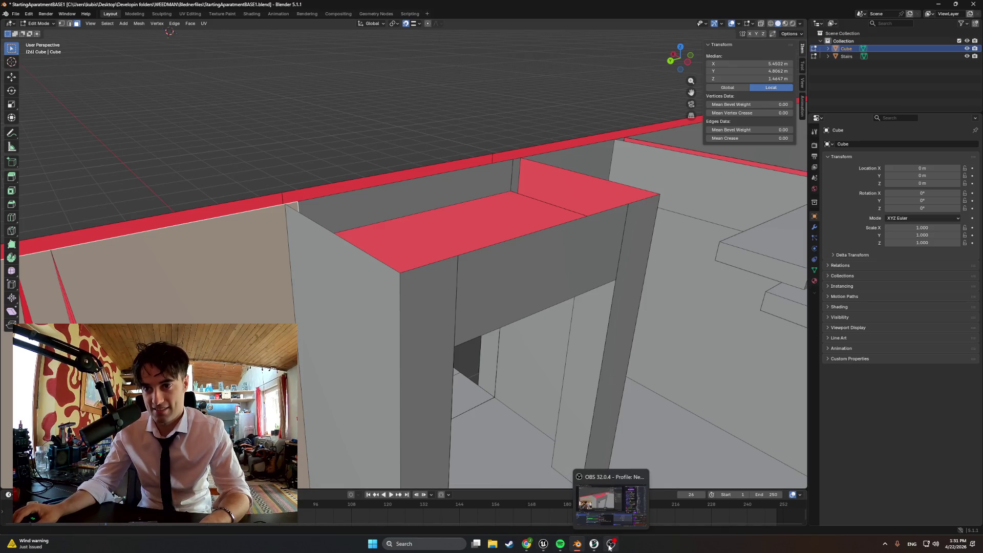
left_click(560, 544)
left_click(577, 544)
key("k")
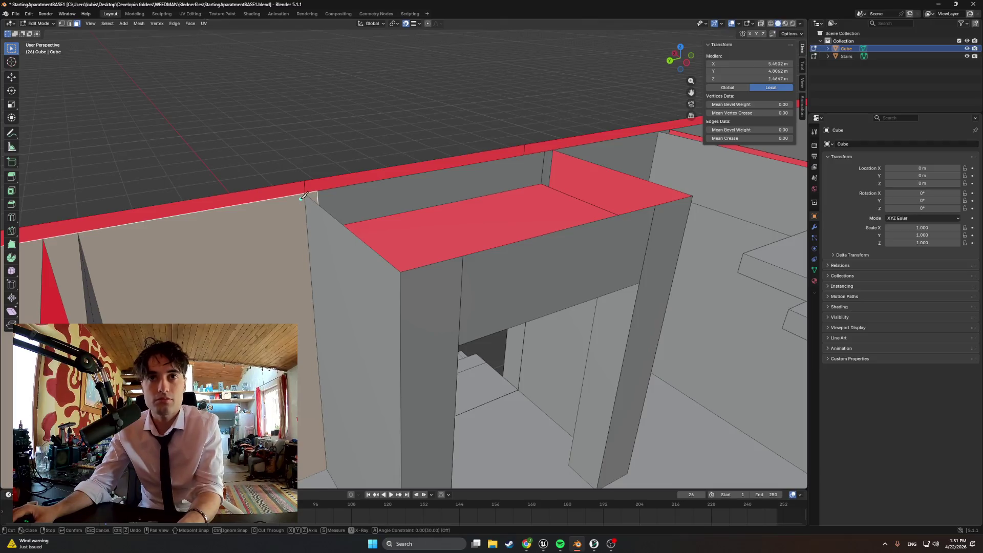
scroll(211, 135, "up", 5)
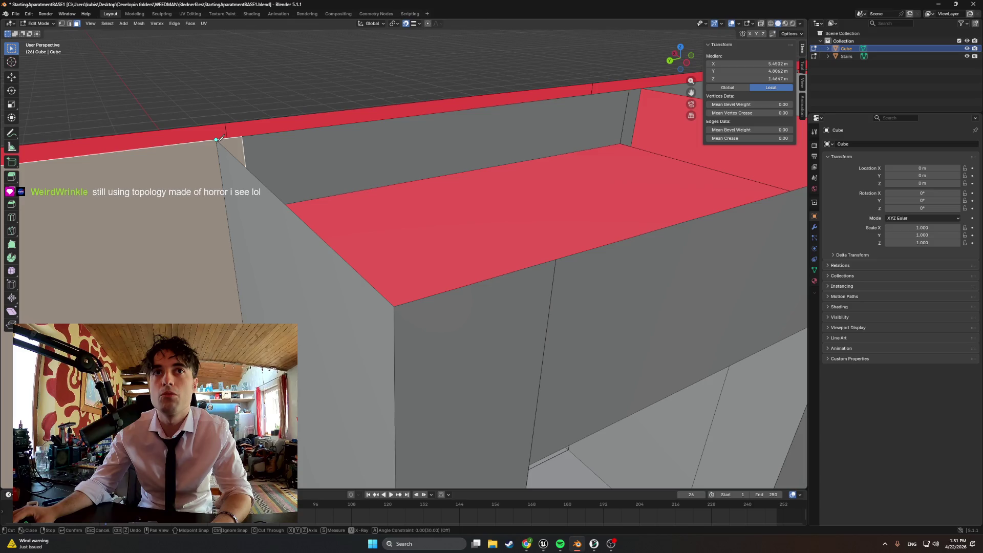
left_click(217, 139)
mouse_move(216, 179)
middle_mouse_down()
mouse_move(228, 263)
mouse_move(330, 280)
mouse_move(342, 307)
mouse_move(364, 316)
middle_mouse_up()
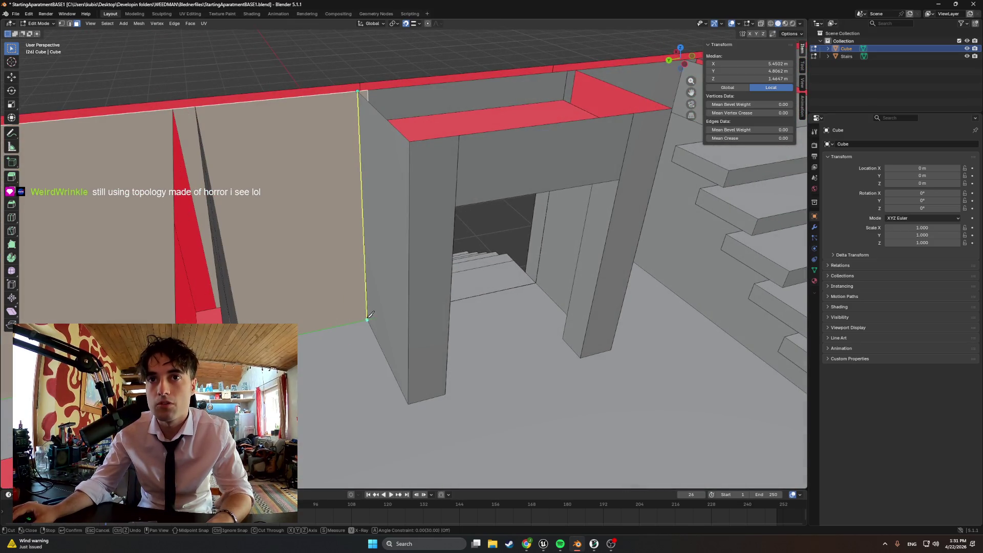
left_click(368, 319)
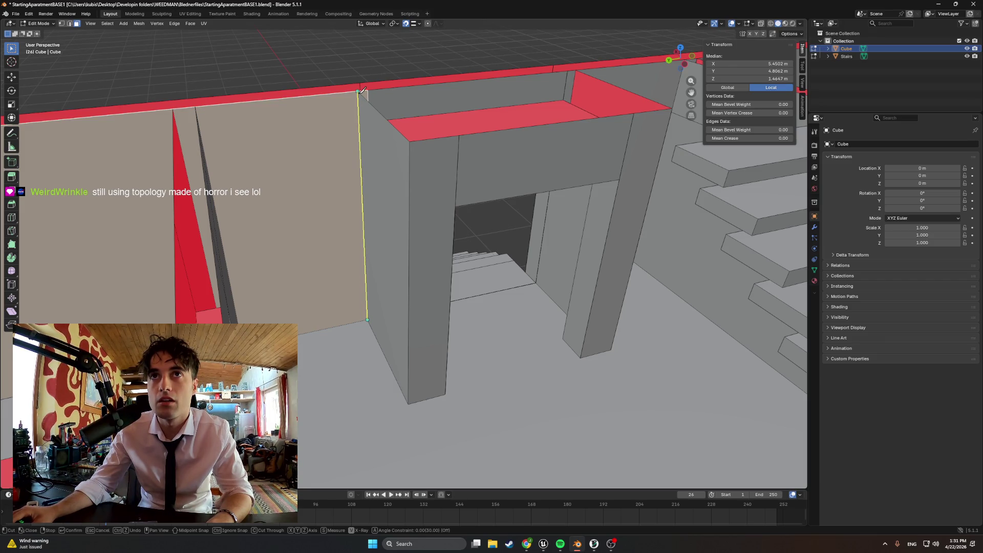
Step: Constrain the cut along Z to the top vertex and confirm it
key("y")
key("x")
key("z")
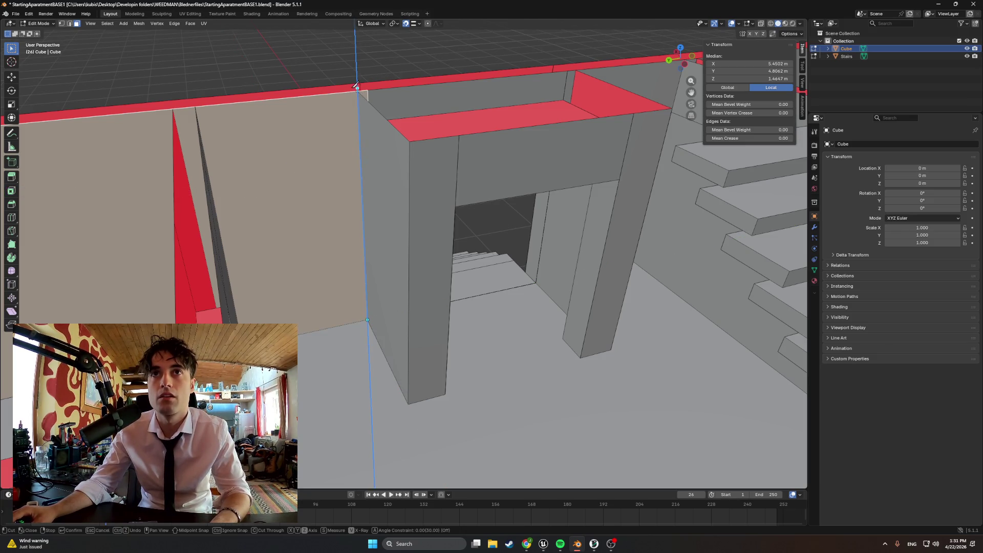
left_click(352, 88)
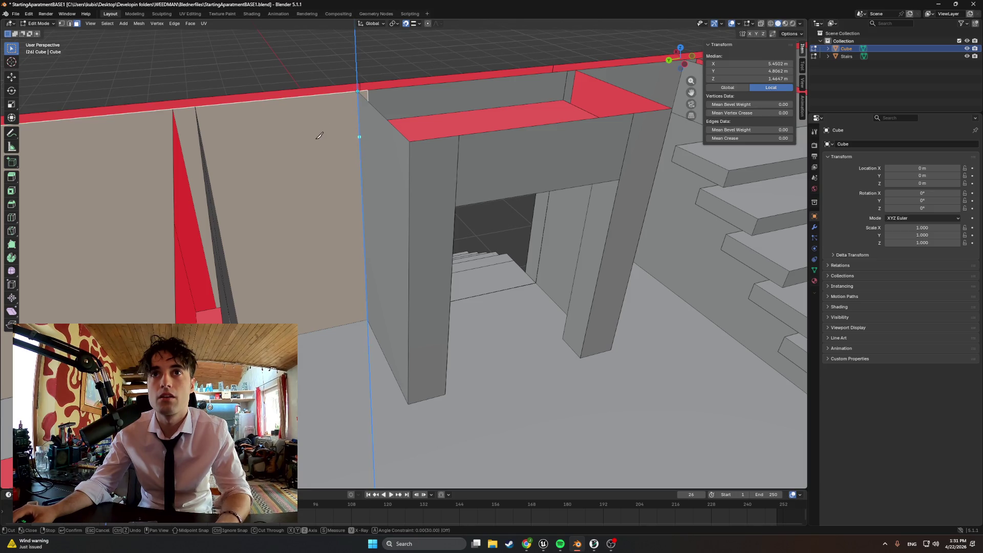
key("Return")
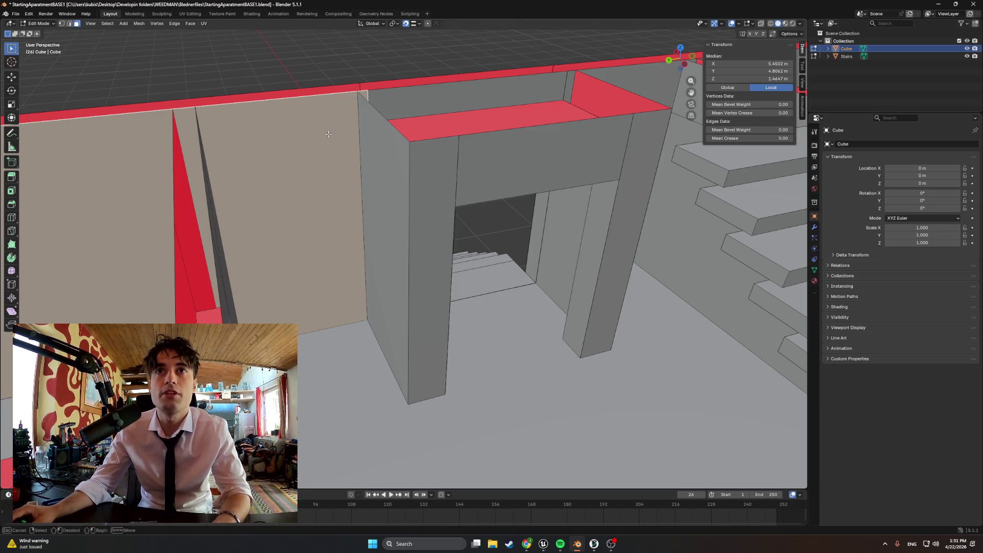
Step: Add a diagonal knife cut anchored at the wall's bottom corner
mouse_move(321, 141)
middle_mouse_down()
mouse_move(442, 288)
mouse_move(410, 266)
middle_mouse_up()
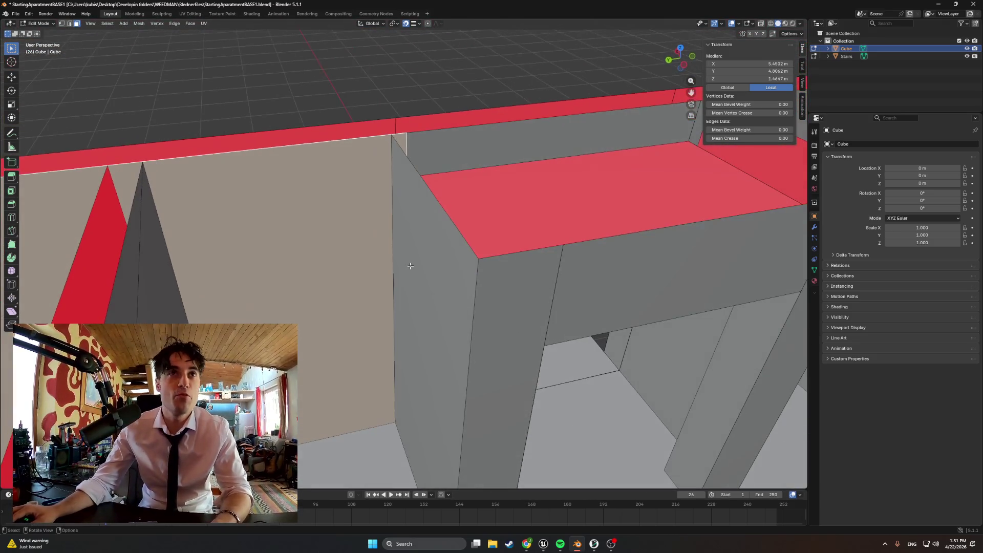
key("1")
key("2")
key("3")
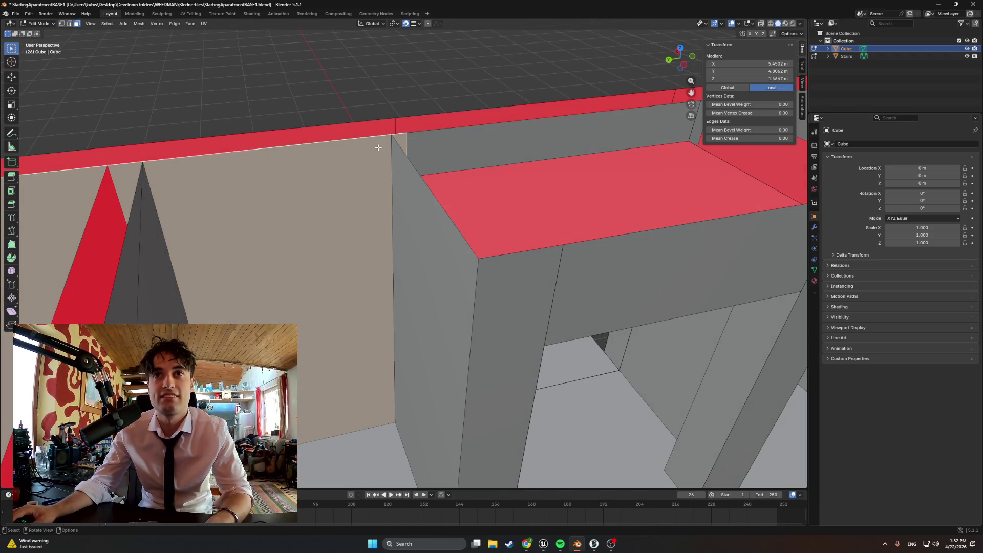
key("k")
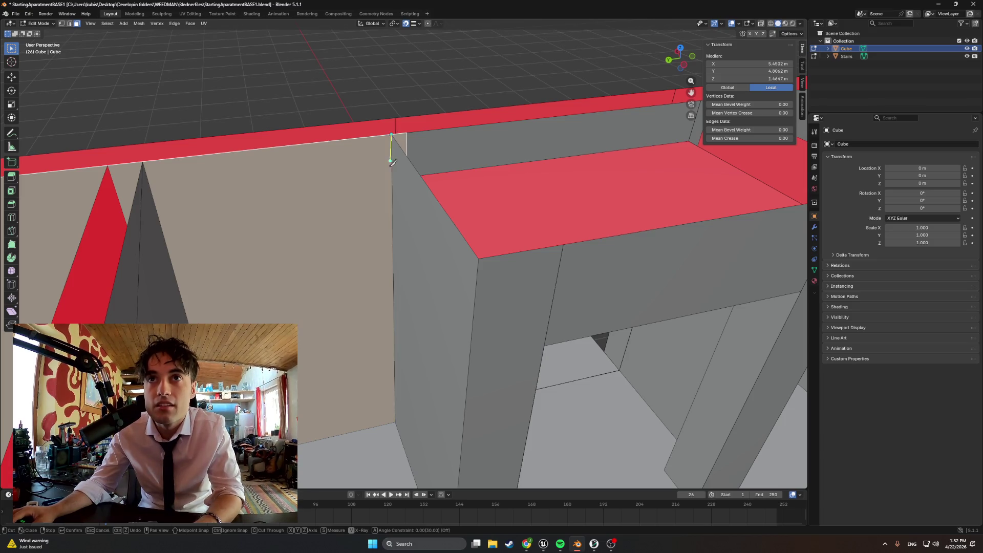
left_click(395, 422)
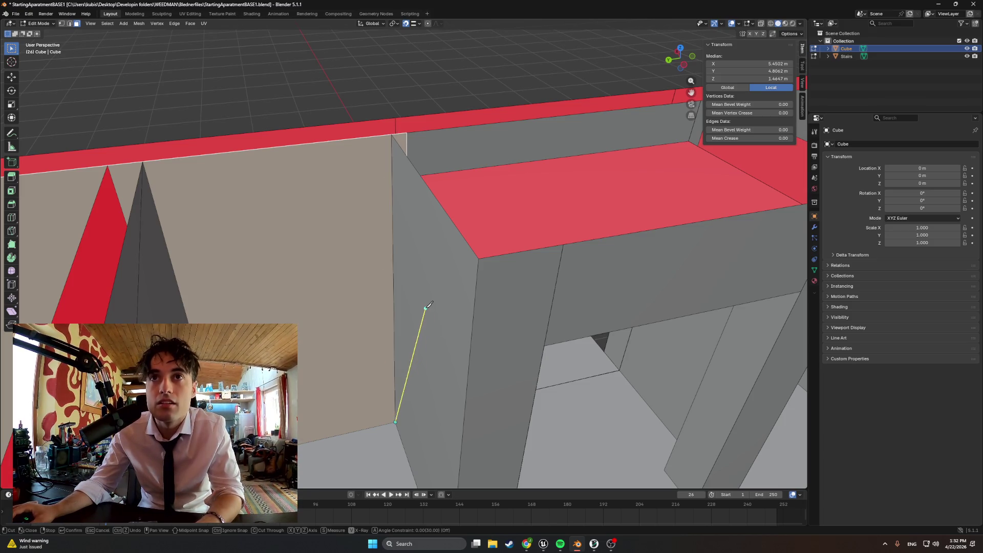
key("Return")
Step: Select the grey strip face below the wall top
middle_click_drag(384, 271, 347, 231)
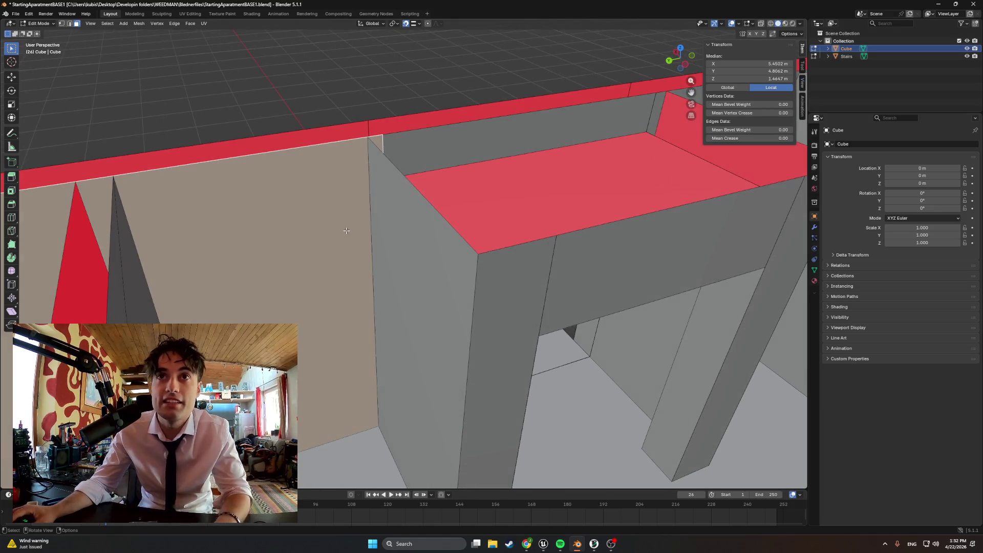
scroll(343, 228, "up", 4)
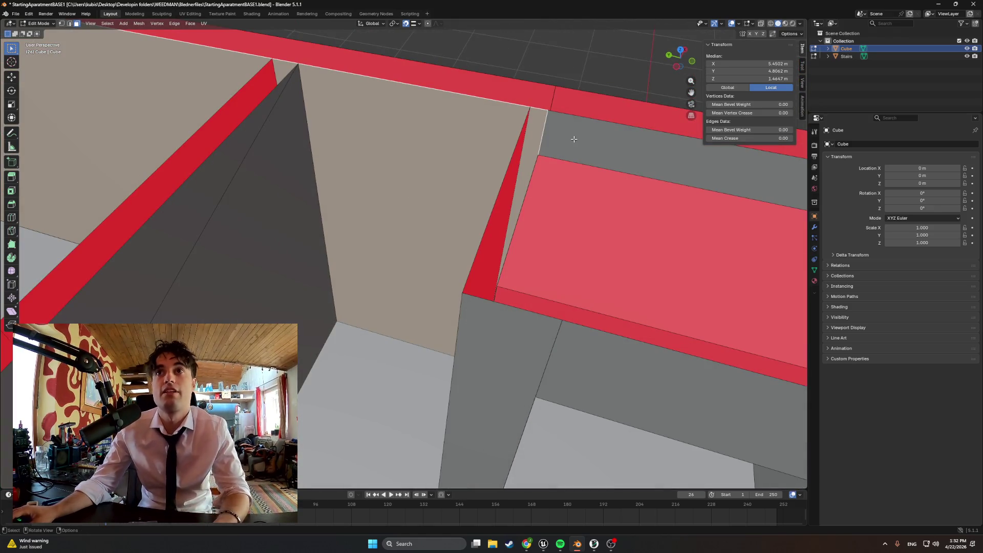
left_click(555, 128)
mouse_move(420, 194)
middle_mouse_down()
mouse_move(410, 209)
mouse_move(395, 164)
middle_mouse_up()
Step: Make a trial five-point zig-zag knife cut on the wall, then undo it
key("k")
left_click(390, 217)
left_click(301, 216)
left_click(314, 177)
left_click(402, 187)
left_click(342, 281)
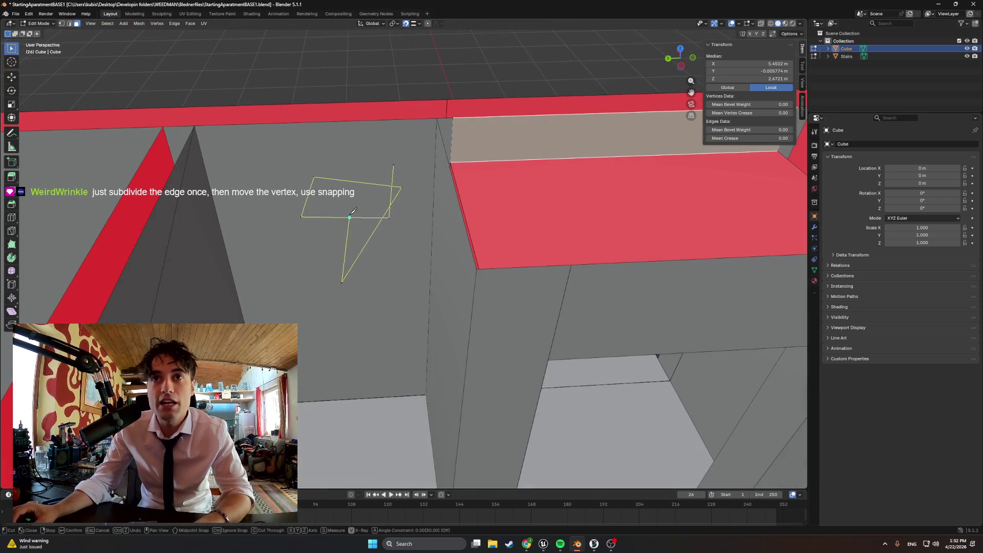
key("Return")
key("ctrl+z")
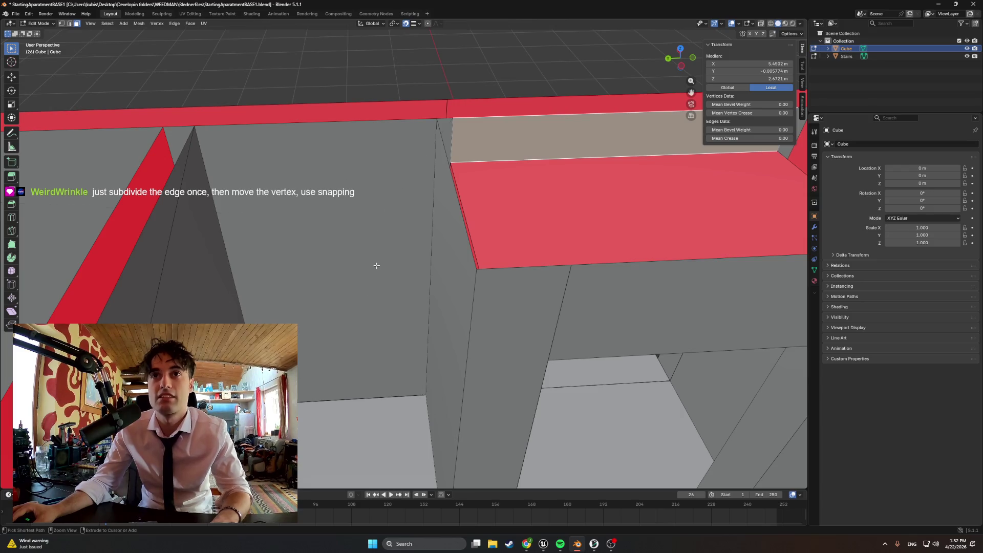
middle_click_drag(386, 234, 398, 231)
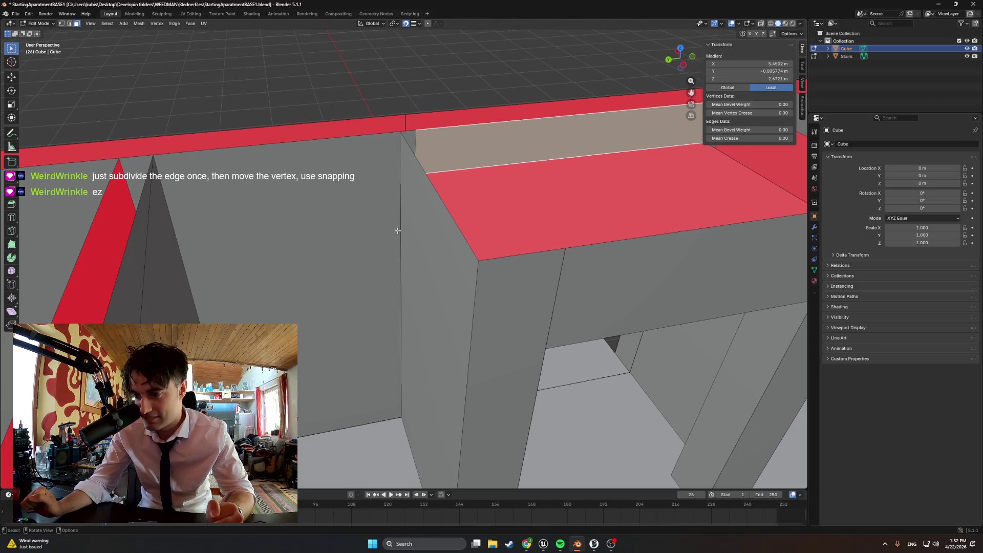
middle_click_drag(410, 176, 393, 180)
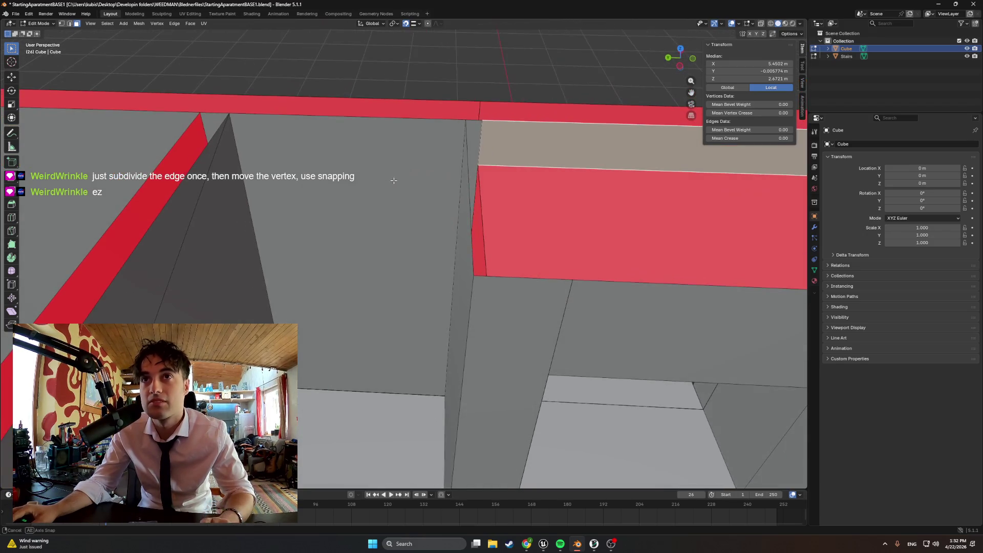
key("2")
left_click(481, 140)
middle_click_drag(463, 151, 454, 178)
key("g")
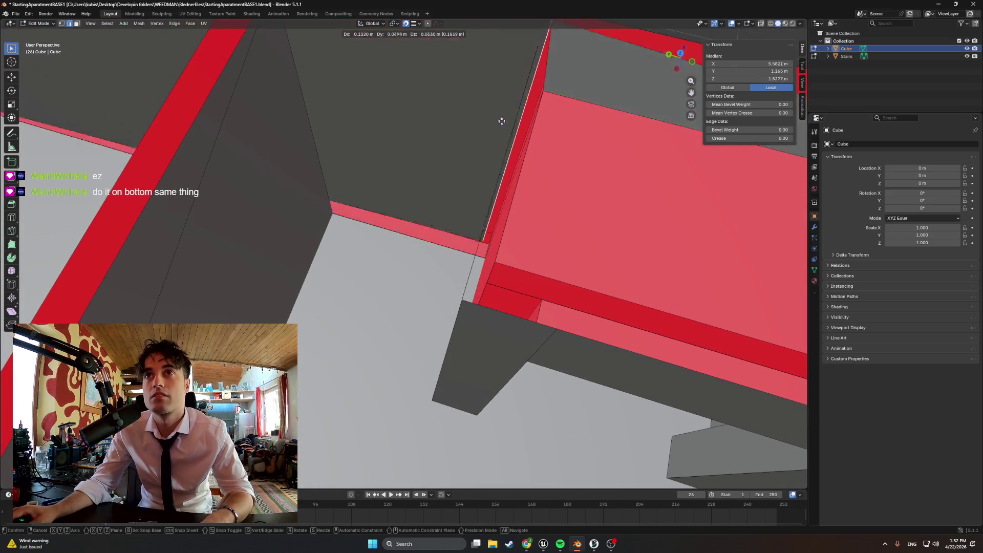
right_click(501, 103)
mouse_move(493, 110)
middle_mouse_down()
mouse_move(539, 76)
mouse_move(504, 83)
middle_mouse_up()
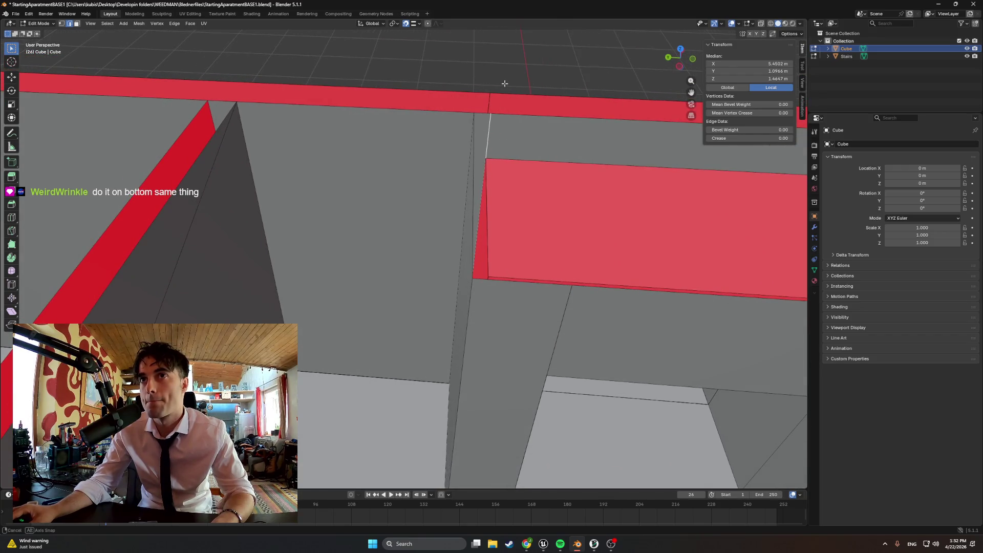
key("3")
left_click(421, 168)
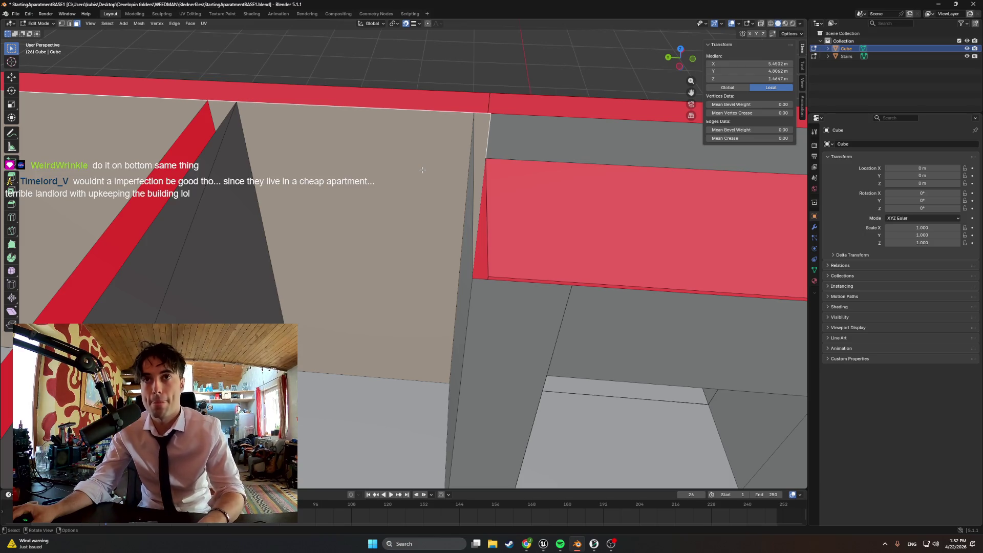
middle_click_drag(423, 169, 371, 140)
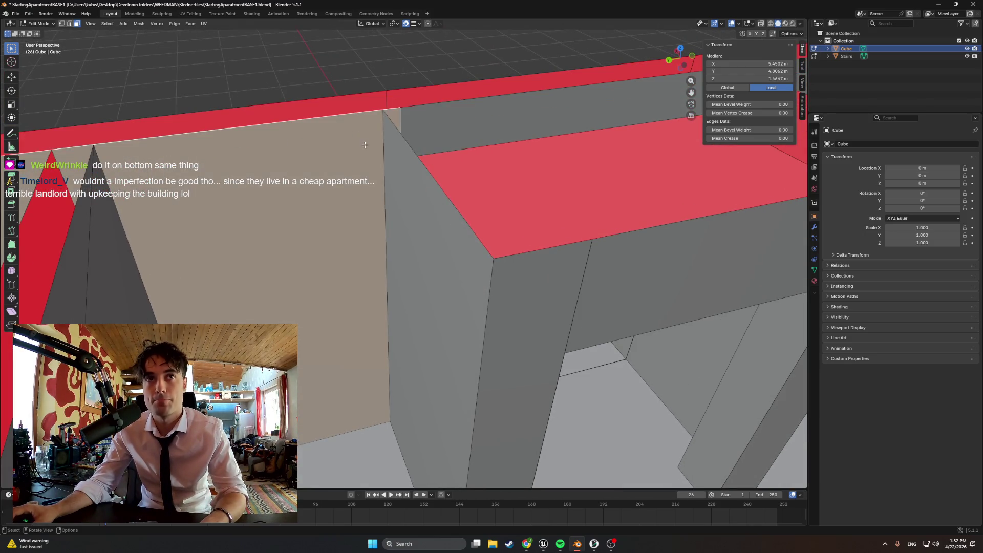
key("k")
left_click(384, 108)
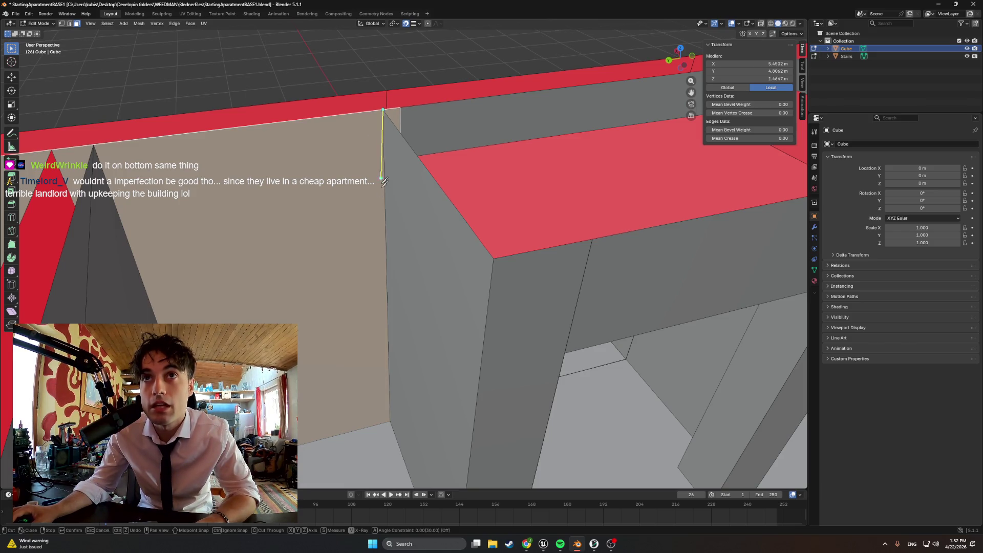
left_click(391, 421)
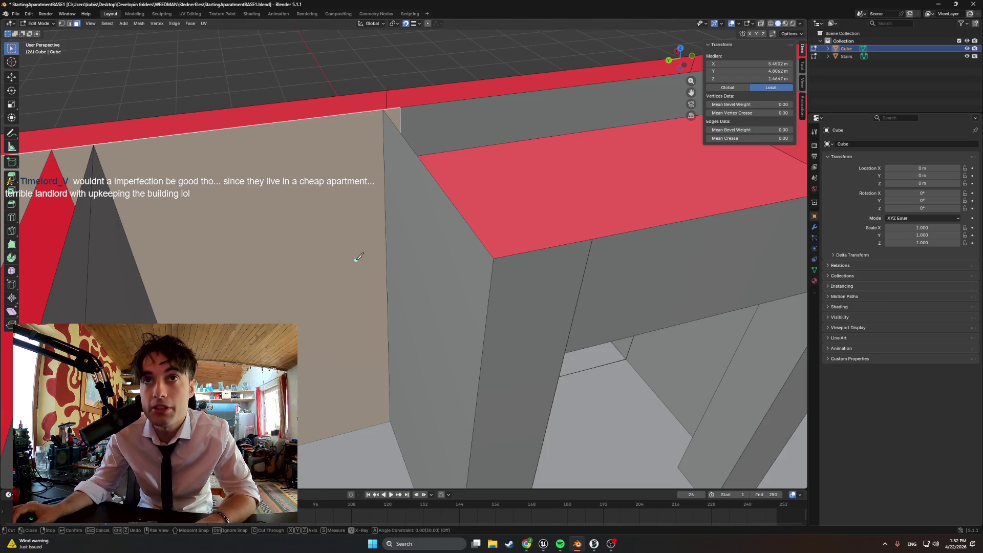
key("Escape")
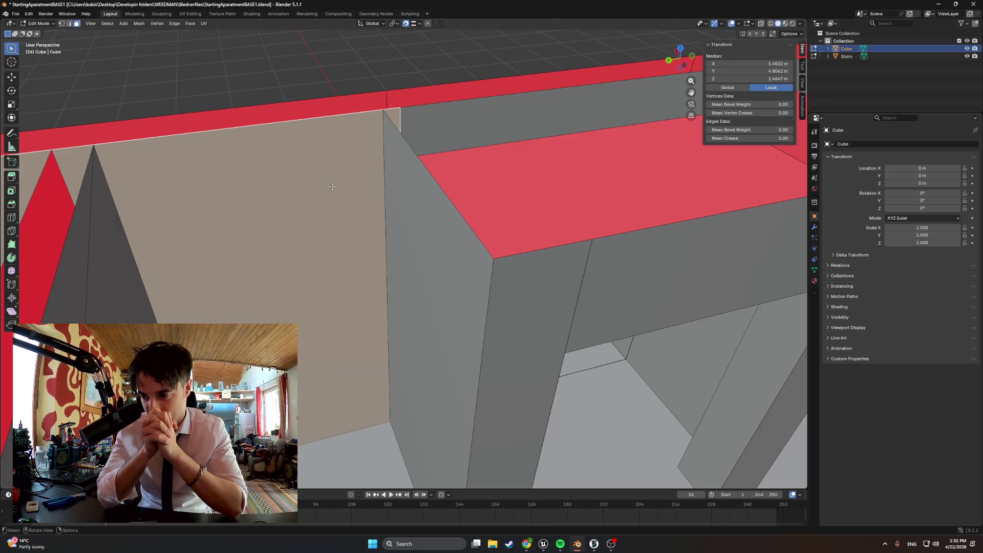
mouse_move(351, 179)
middle_mouse_down()
mouse_move(359, 209)
mouse_move(336, 201)
mouse_move(244, 239)
mouse_move(138, 180)
mouse_move(223, 202)
mouse_move(311, 310)
middle_mouse_up()
key("2")
Step: Move a landing wall edge 0.1 m along the Y axis
left_click(311, 311)
key("g")
key("x")
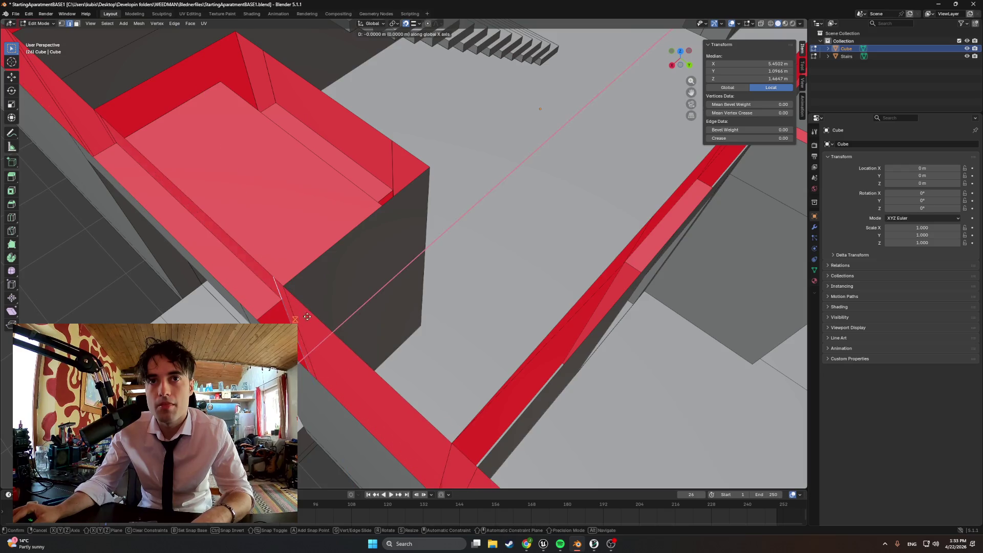
key("y")
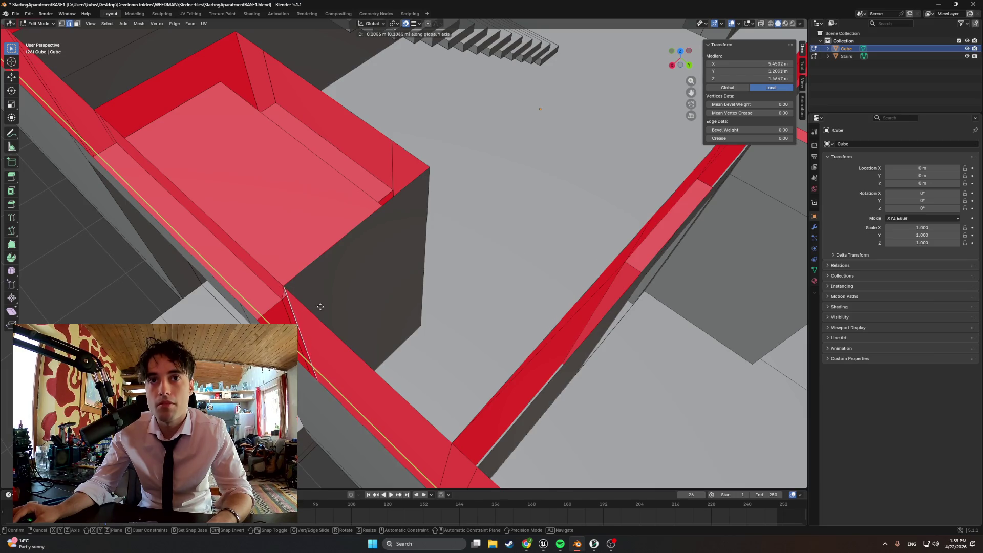
left_click(296, 311)
mouse_move(296, 311)
middle_mouse_down()
mouse_move(324, 303)
mouse_move(369, 318)
mouse_move(457, 286)
mouse_move(433, 287)
mouse_move(397, 325)
mouse_move(417, 326)
mouse_move(379, 281)
mouse_move(329, 276)
mouse_move(353, 292)
mouse_move(243, 245)
mouse_move(241, 206)
middle_mouse_up()
Step: Delete the inner back face of the red landing box
right_click(240, 206)
key("alt+a")
left_click(298, 151)
mouse_move(297, 152)
middle_mouse_down()
mouse_move(281, 160)
mouse_move(400, 158)
mouse_move(392, 215)
mouse_move(371, 216)
middle_mouse_up()
key("x")
left_click(281, 160)
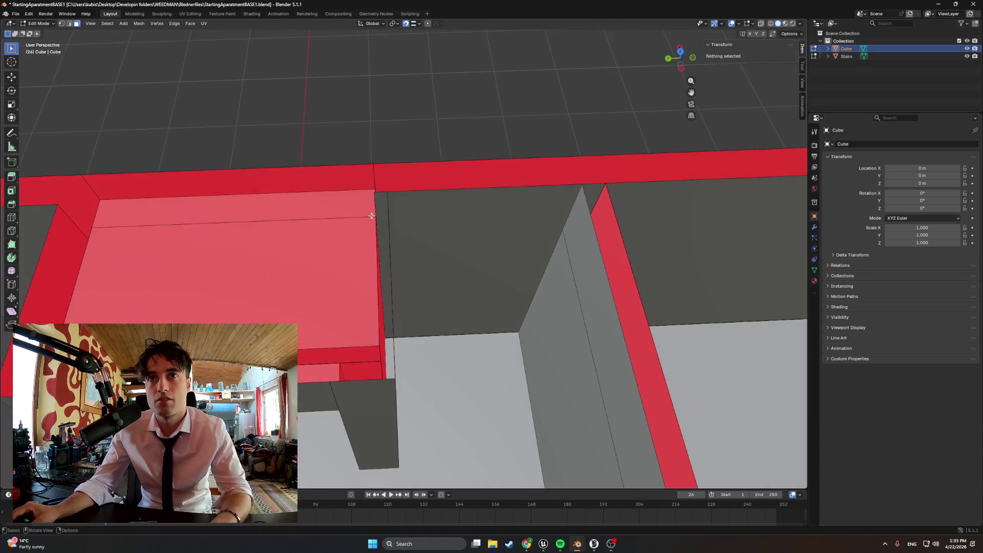
Step: Move the landing corner edge back along the Y axis
left_click(379, 204)
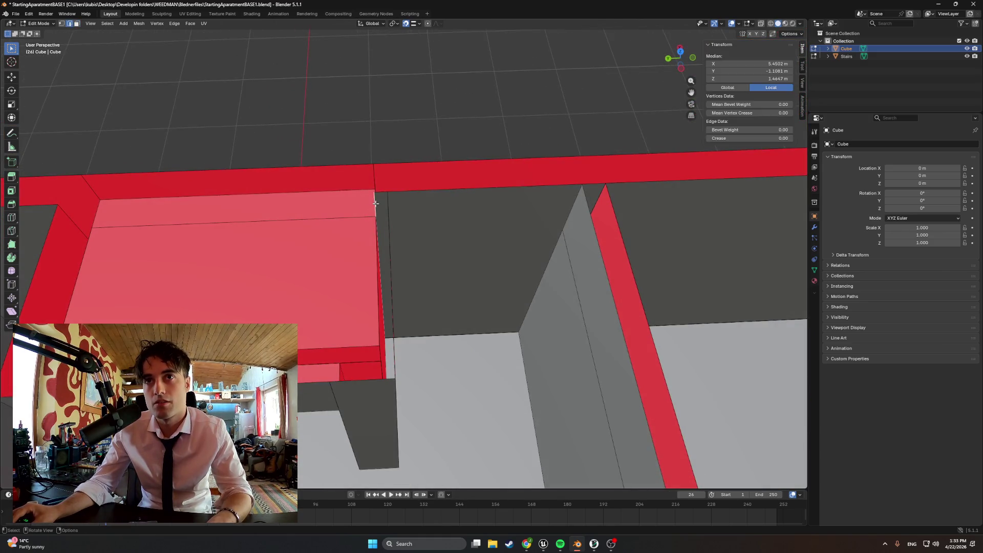
key("g")
key("x")
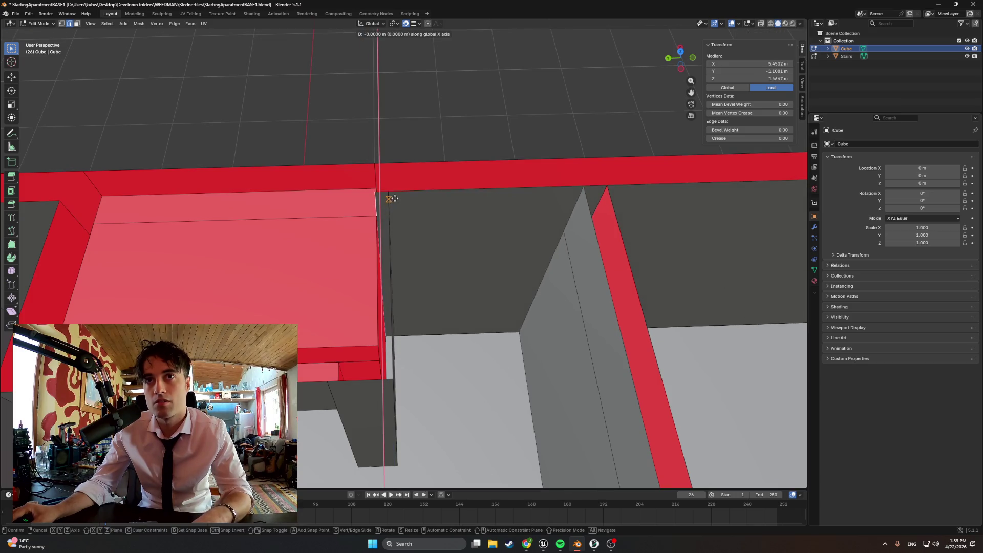
key("y")
left_click(398, 212)
mouse_move(402, 219)
middle_mouse_down()
mouse_move(375, 193)
mouse_move(329, 232)
mouse_move(256, 215)
mouse_move(489, 315)
mouse_move(367, 266)
mouse_move(340, 284)
mouse_move(219, 296)
mouse_move(289, 272)
middle_mouse_up()
scroll(256, 215, "down", 3)
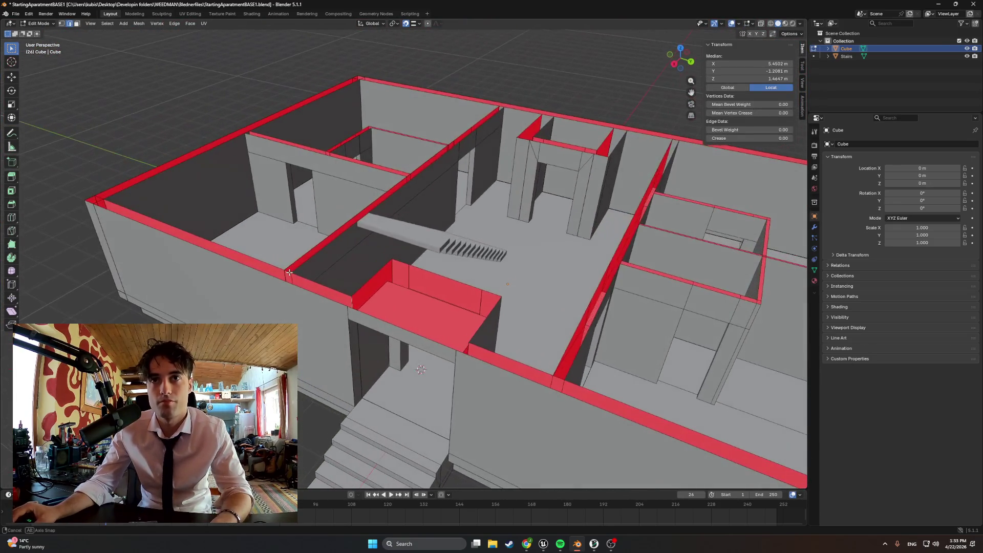
Step: Select the wall-top edge loops, including the diagonal, back, outer and right walls
left_click(479, 331, "alt")
left_click(465, 285, "alt")
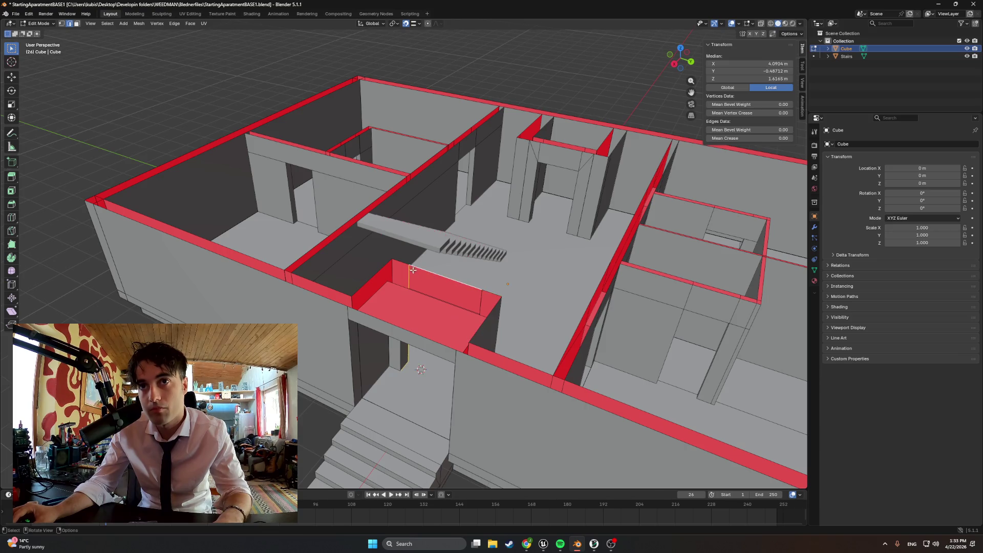
left_click(372, 278)
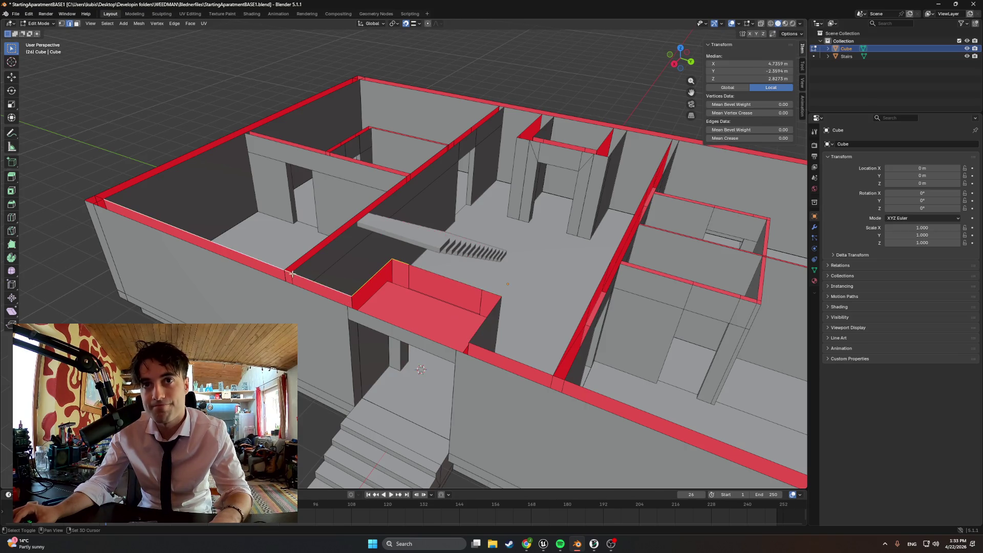
left_click(111, 196, "shift")
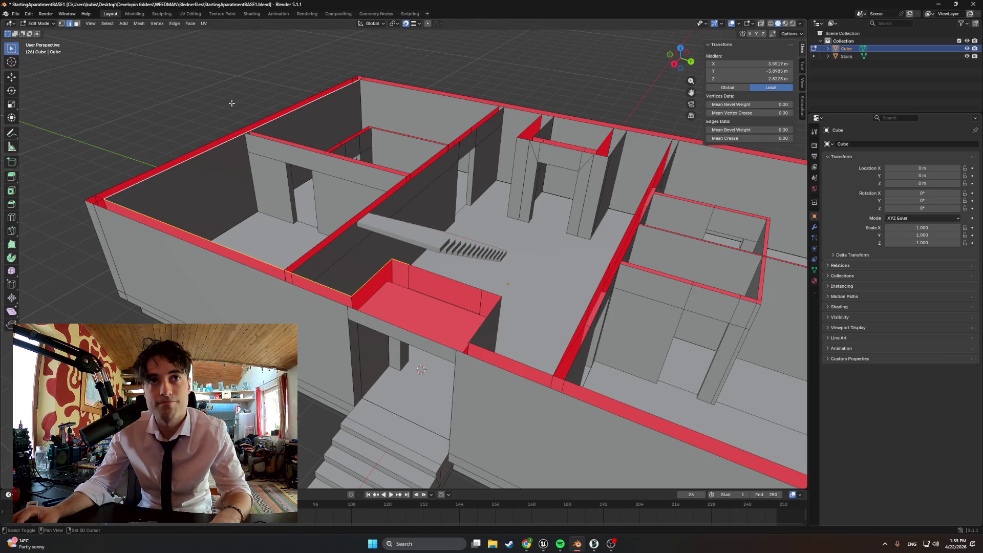
left_click(417, 91, "shift")
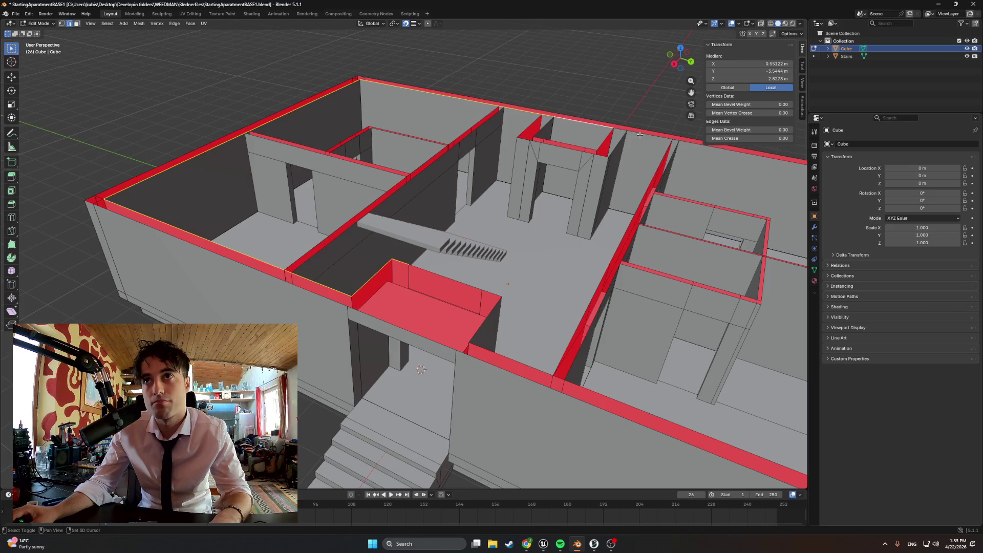
scroll(560, 184, "down", 5)
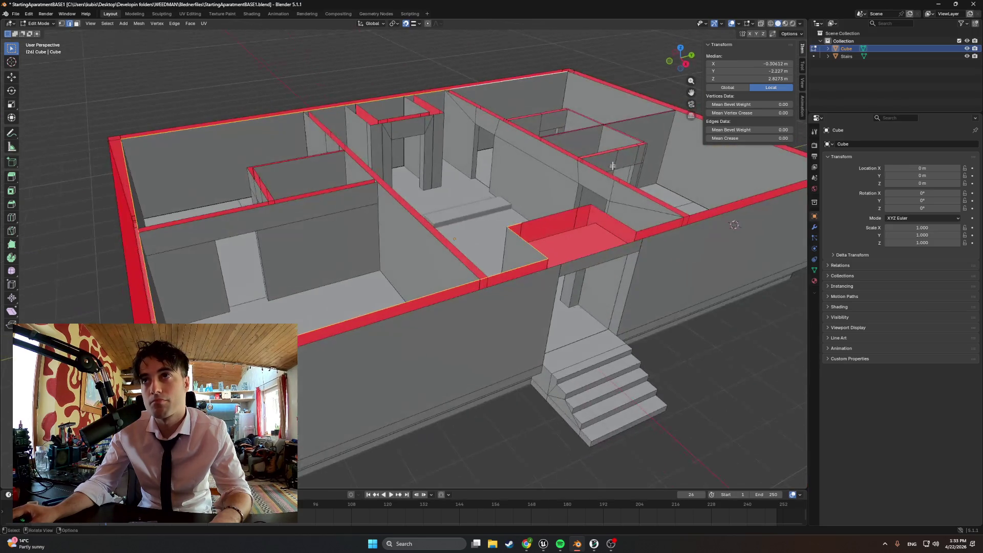
left_click(605, 90, "shift")
scroll(652, 167, "up", 5)
middle_click_drag(652, 166, 604, 154)
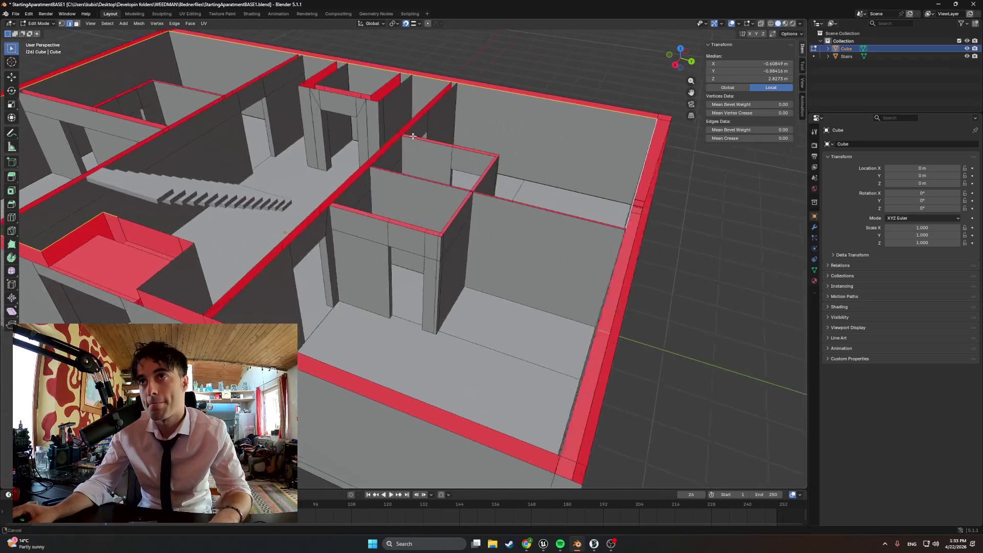
scroll(598, 116, "up", 5)
left_click(636, 157, "shift")
left_click(689, 260, "shift")
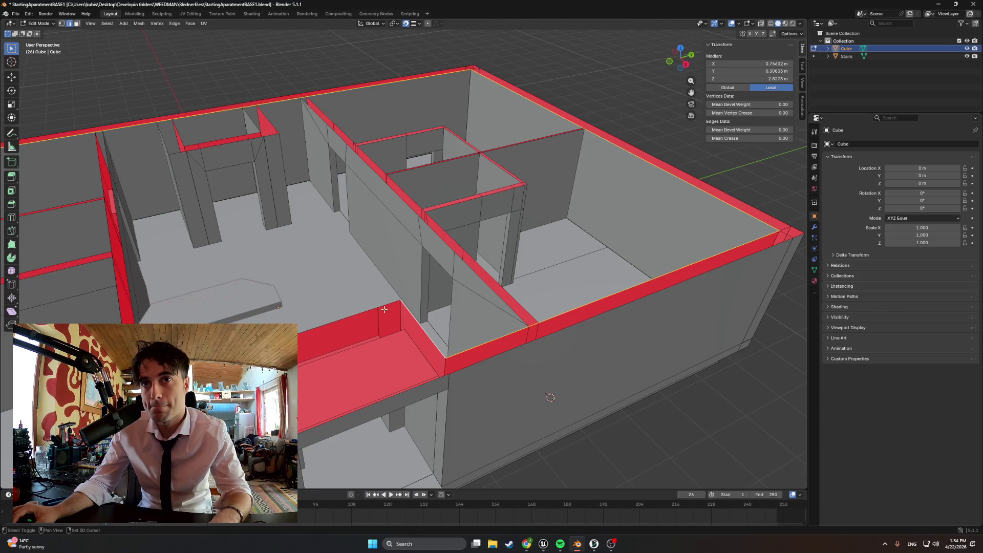
mouse_move(389, 240)
middle_mouse_down()
mouse_move(289, 251)
mouse_move(318, 257)
middle_mouse_up()
scroll(329, 241, "up", 2)
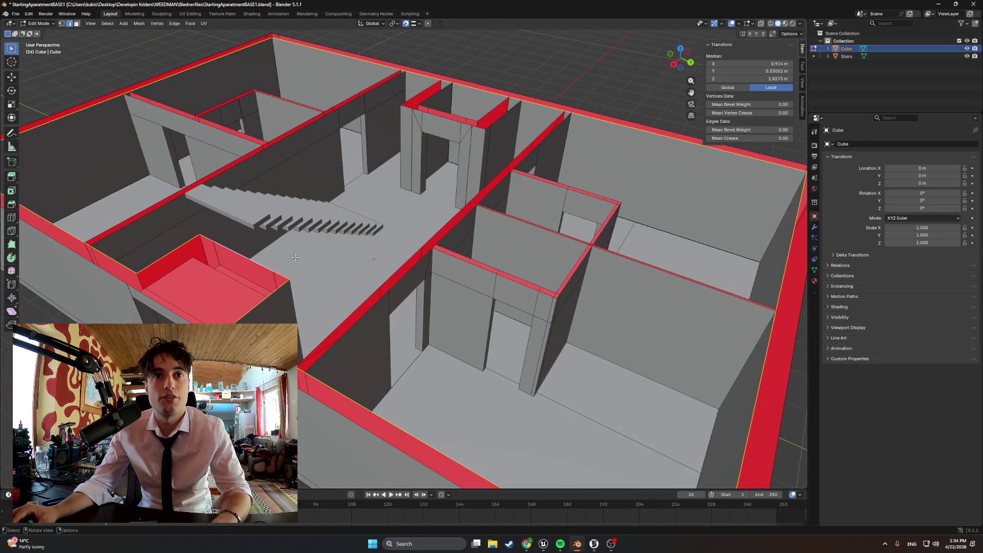
Step: Deselect everything and reselect only the outer wall-top edge loop
key("alt+a")
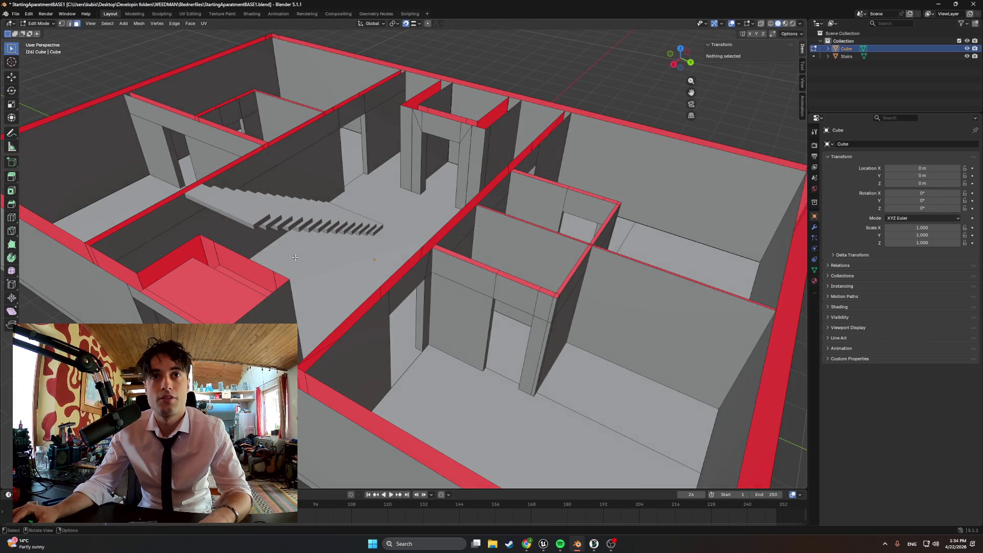
key("2")
left_click(267, 266, "alt")
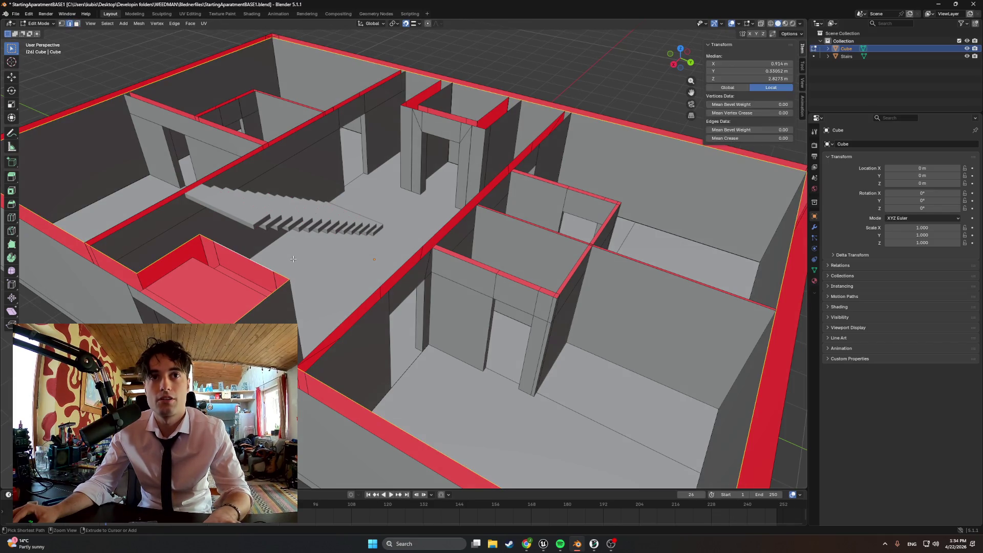
mouse_move(268, 267)
middle_mouse_down()
mouse_move(346, 259)
mouse_move(401, 295)
mouse_move(427, 281)
middle_mouse_up()
scroll(427, 281, "up", 3)
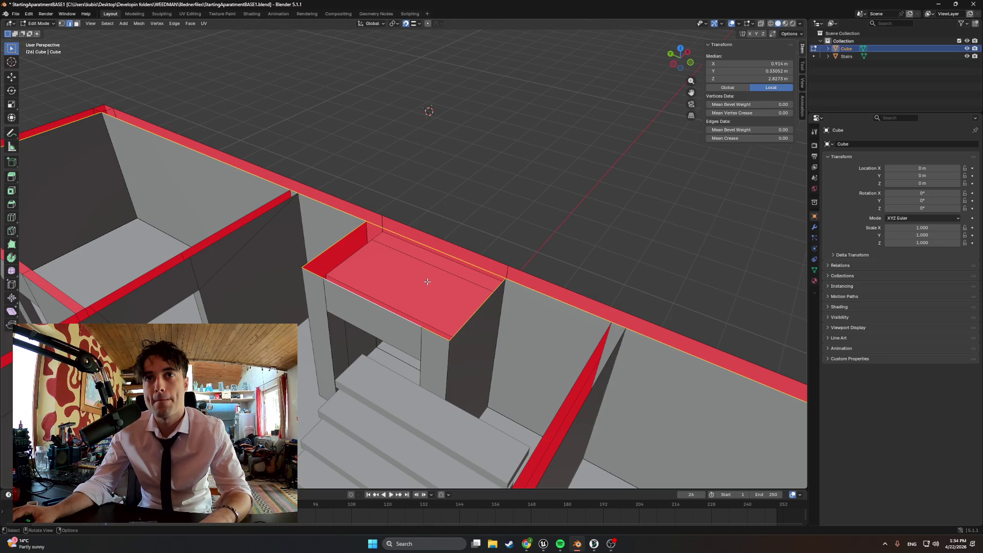
Step: Fill the selected outer wall-top edges with a new floor face
key("f")
mouse_move(427, 282)
middle_mouse_down()
mouse_move(259, 272)
mouse_move(333, 264)
mouse_move(298, 259)
mouse_move(305, 189)
mouse_move(373, 318)
mouse_move(464, 303)
mouse_move(313, 306)
middle_mouse_up()
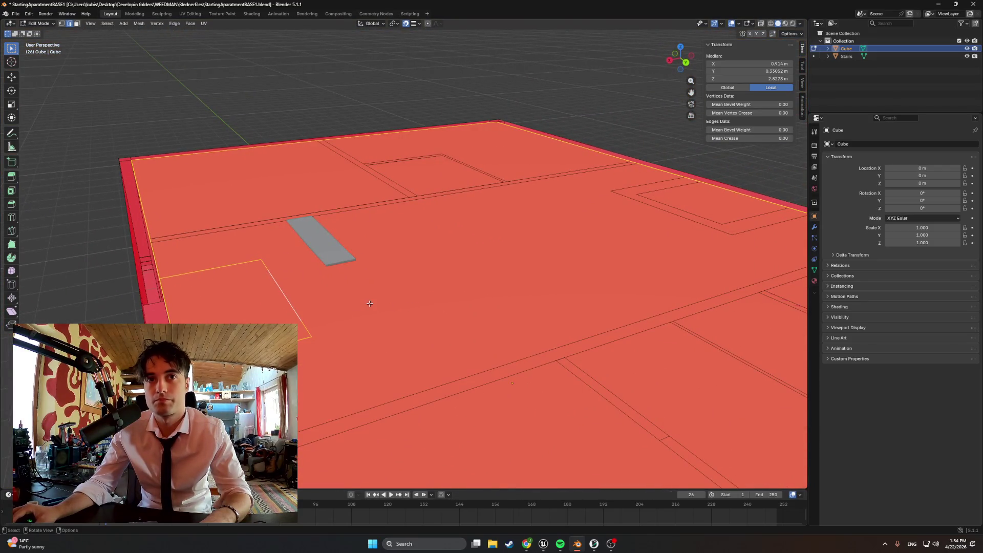
mouse_move(376, 298)
middle_mouse_down()
mouse_move(329, 287)
mouse_move(385, 299)
middle_mouse_up()
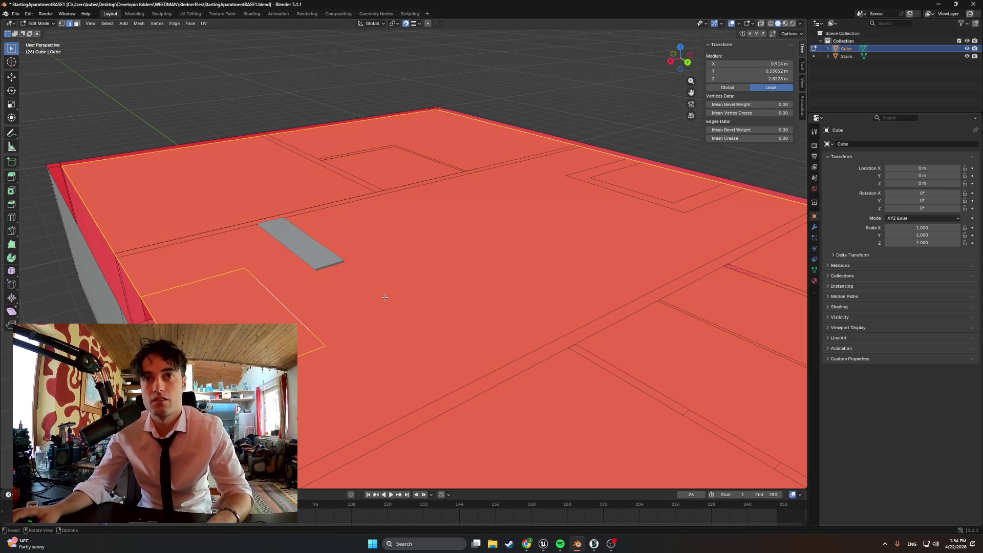
mouse_move(385, 297)
middle_mouse_down()
mouse_move(360, 292)
mouse_move(378, 285)
mouse_move(324, 294)
mouse_move(315, 311)
mouse_move(369, 287)
mouse_move(307, 217)
mouse_move(281, 226)
mouse_move(307, 245)
mouse_move(301, 269)
mouse_move(336, 302)
mouse_move(444, 340)
mouse_move(428, 312)
middle_mouse_up()
scroll(417, 295, "down", 3)
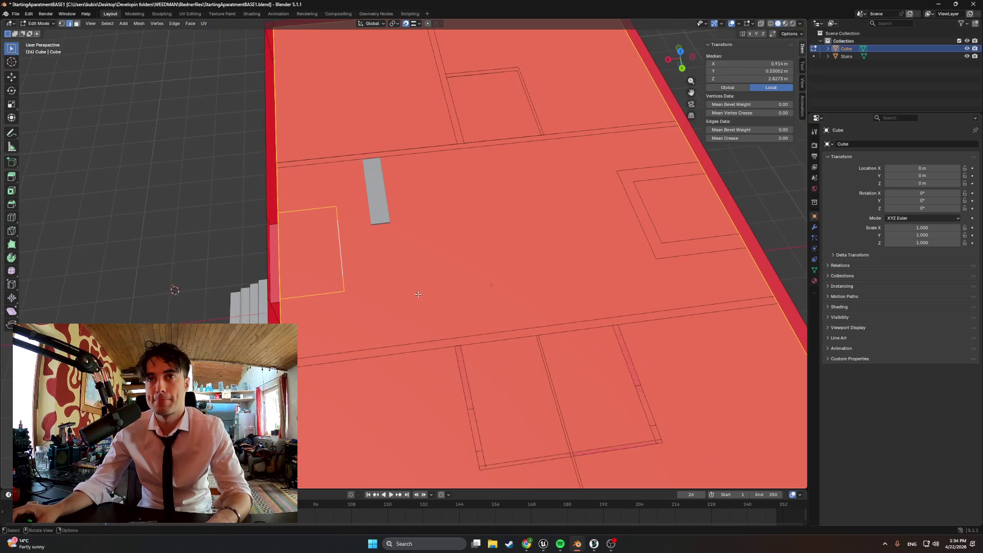
Step: Select the floor face and flip its normals
left_click(422, 274)
left_click_drag(424, 274, 427, 285)
key("super+n")
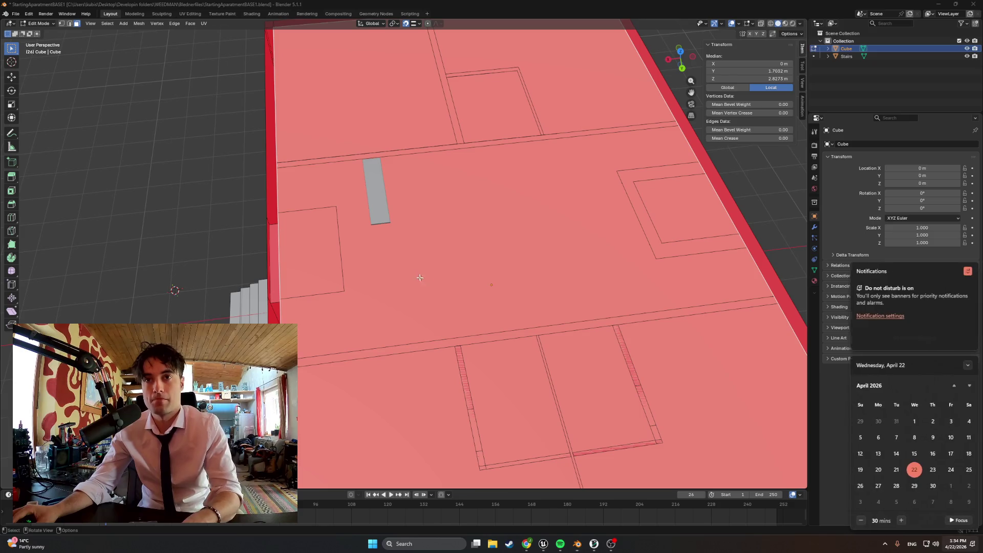
key("Escape")
right_click(457, 271)
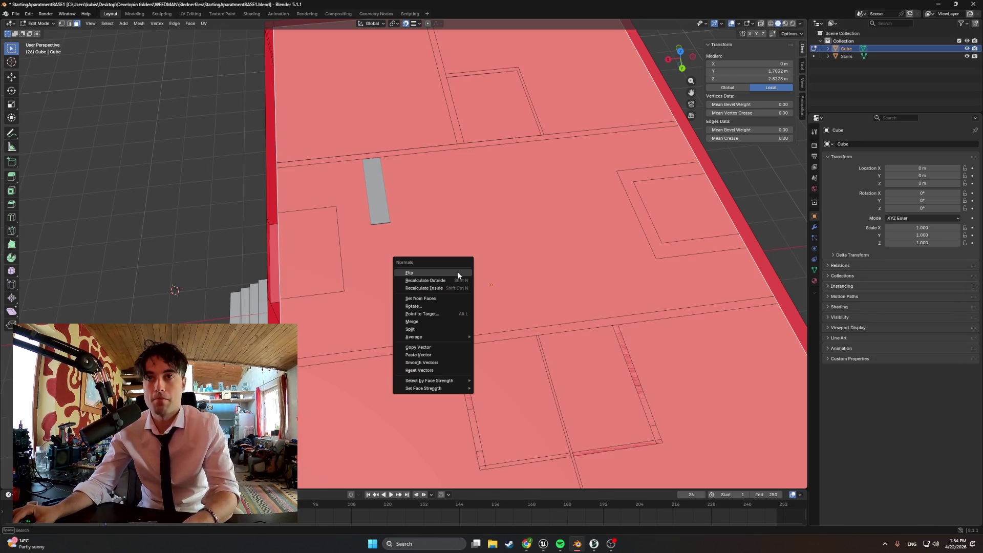
left_click(454, 272)
mouse_move(454, 272)
middle_mouse_down()
mouse_move(416, 234)
mouse_move(476, 294)
middle_mouse_up()
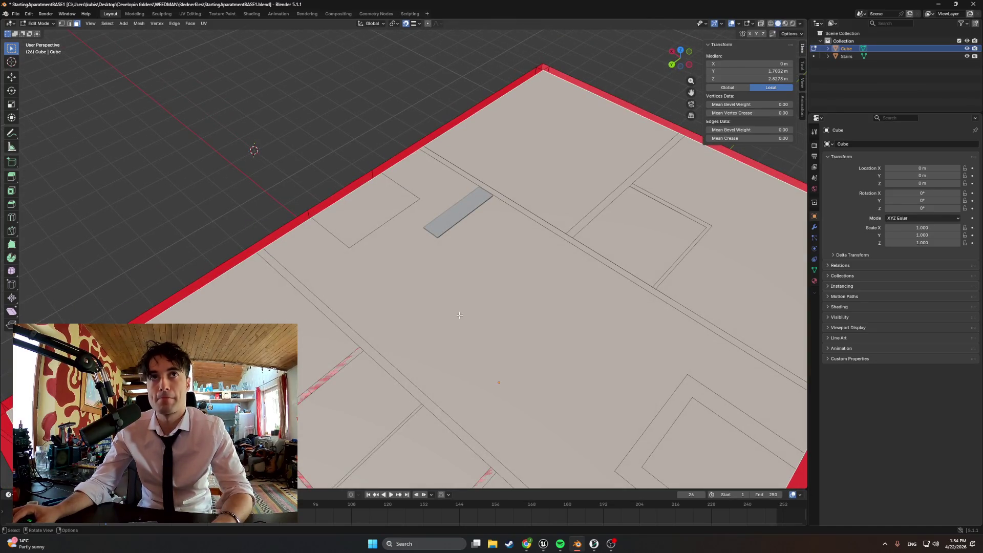
scroll(454, 312, "down", 5)
middle_click_drag(454, 312, 601, 245)
scroll(512, 287, "up", 5)
Step: Inset the upper floor face and slide one new inner edge along Y
key("i")
left_click(614, 302)
middle_click_drag(614, 302, 621, 315)
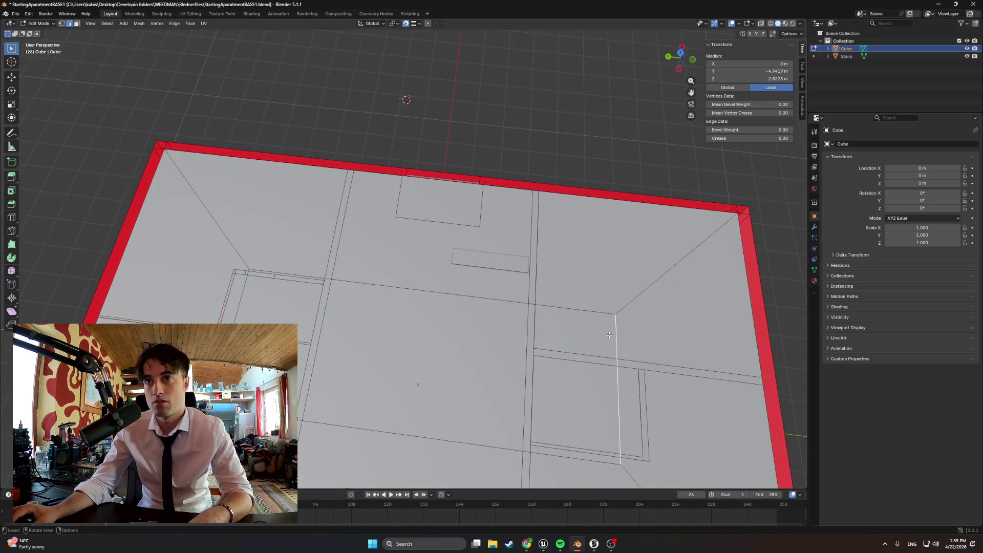
key("ctrl+z")
key("ctrl+shift+z")
key("g")
key("y")
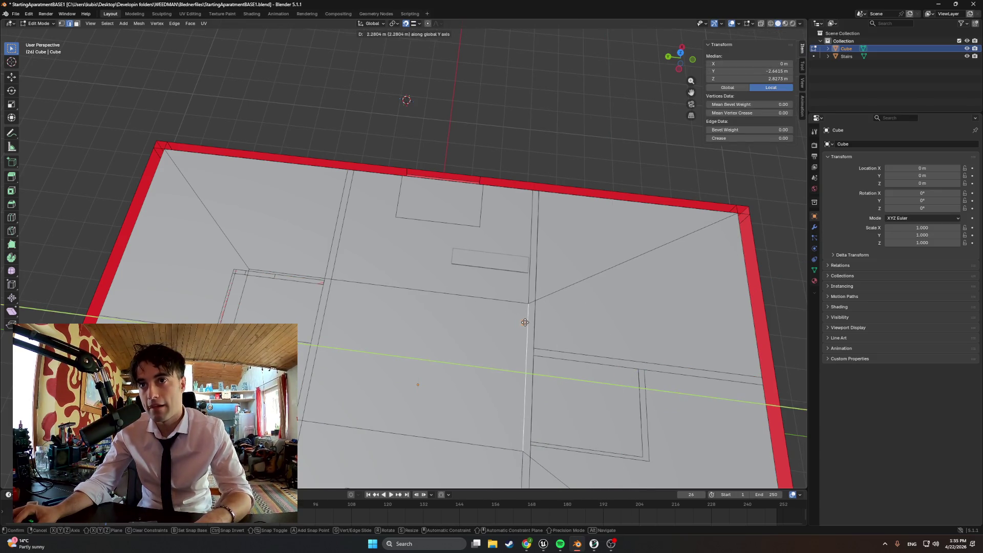
left_click(524, 322)
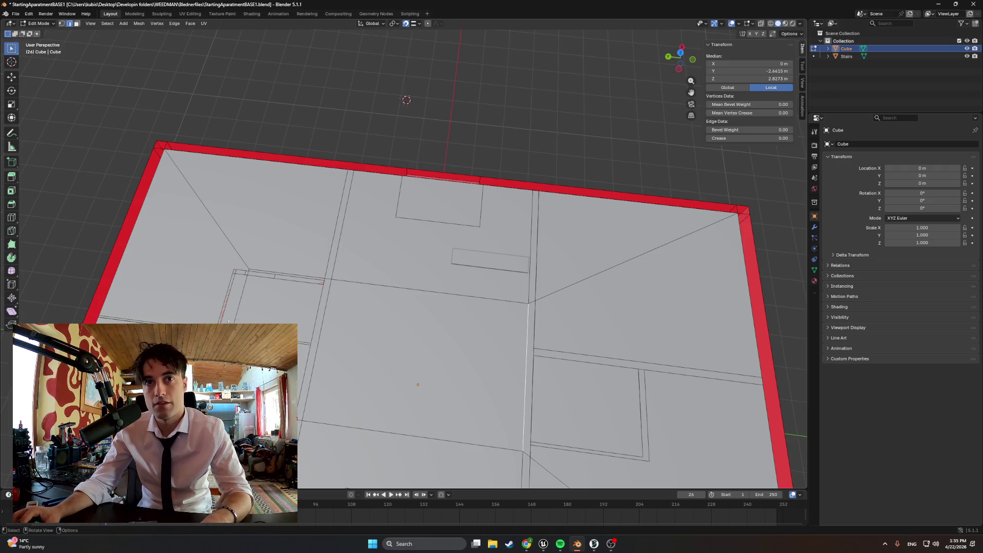
Step: Slide two more inset edges along the Y axis into position
middle_click_drag(461, 307, 420, 302)
mouse_move(307, 358)
middle_mouse_down()
mouse_move(322, 337)
mouse_move(299, 333)
middle_mouse_up()
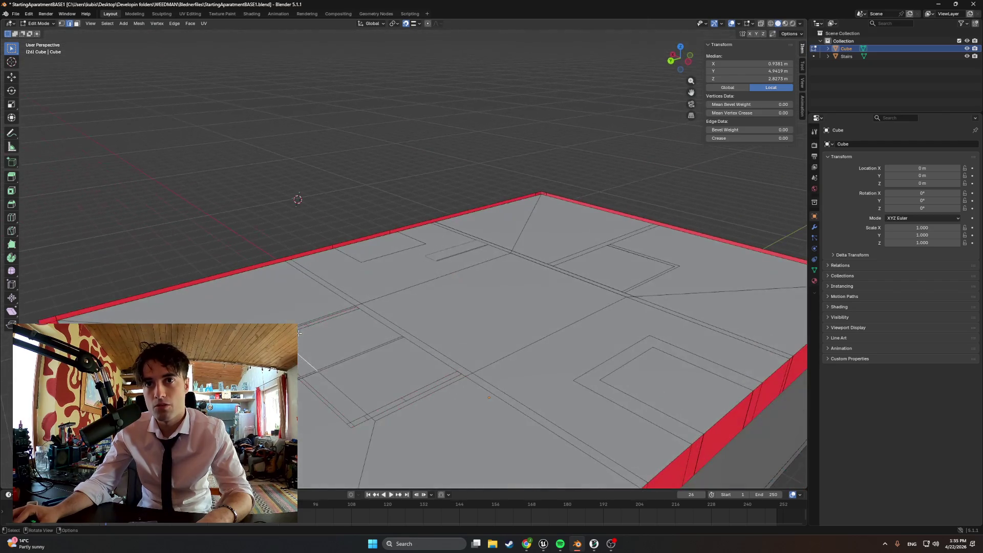
middle_click_drag(336, 365, 322, 385)
middle_click_drag(324, 426, 338, 399)
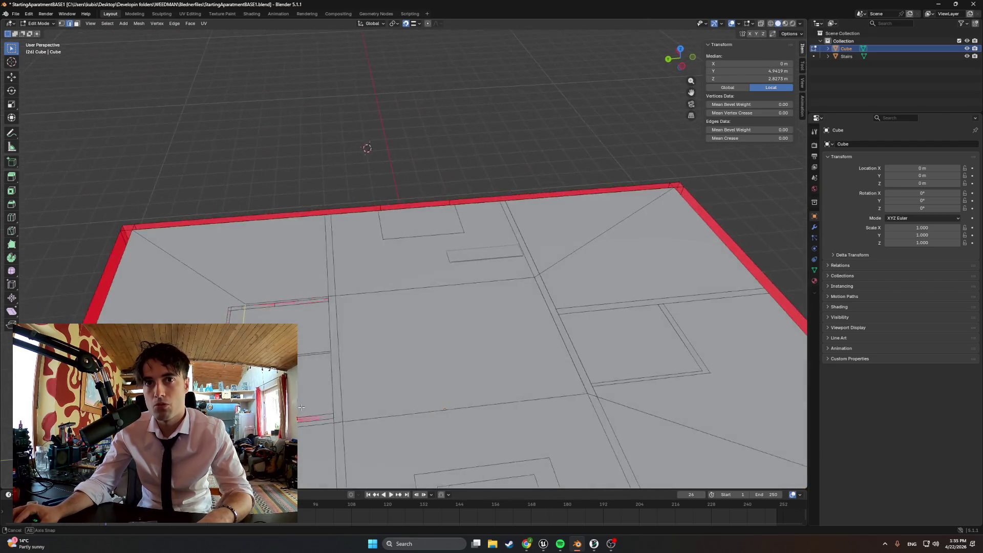
key("g")
key("y")
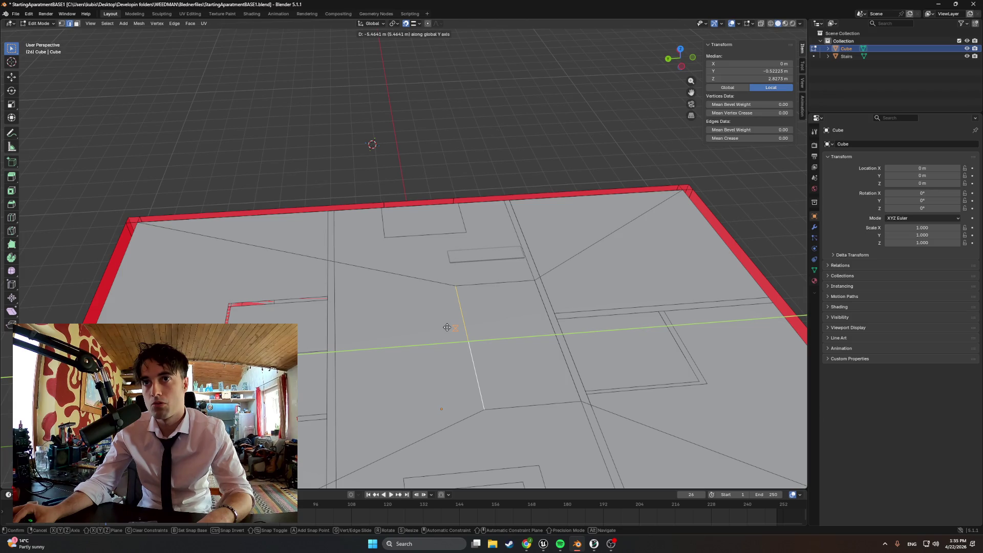
left_click(447, 327)
middle_click_drag(447, 328, 448, 333)
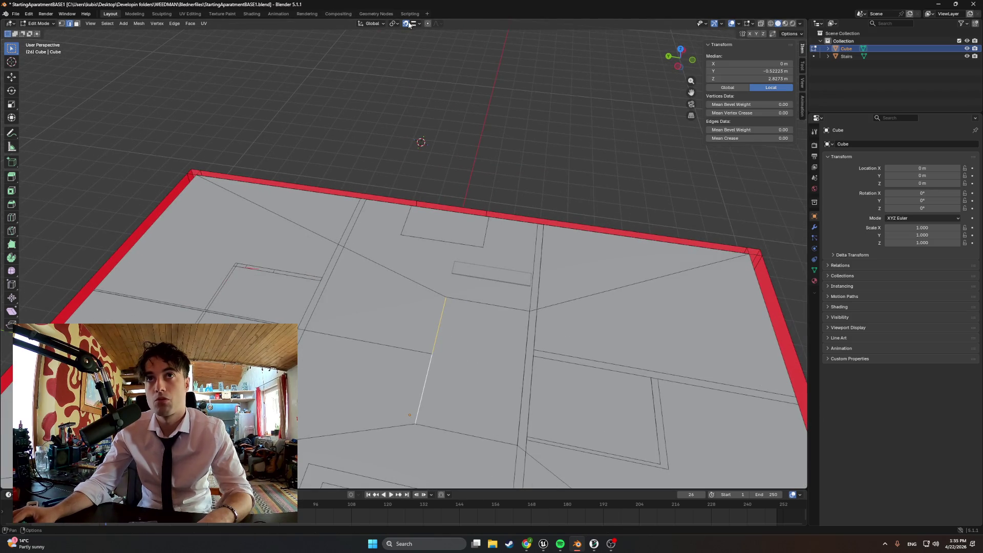
key("g")
key("y")
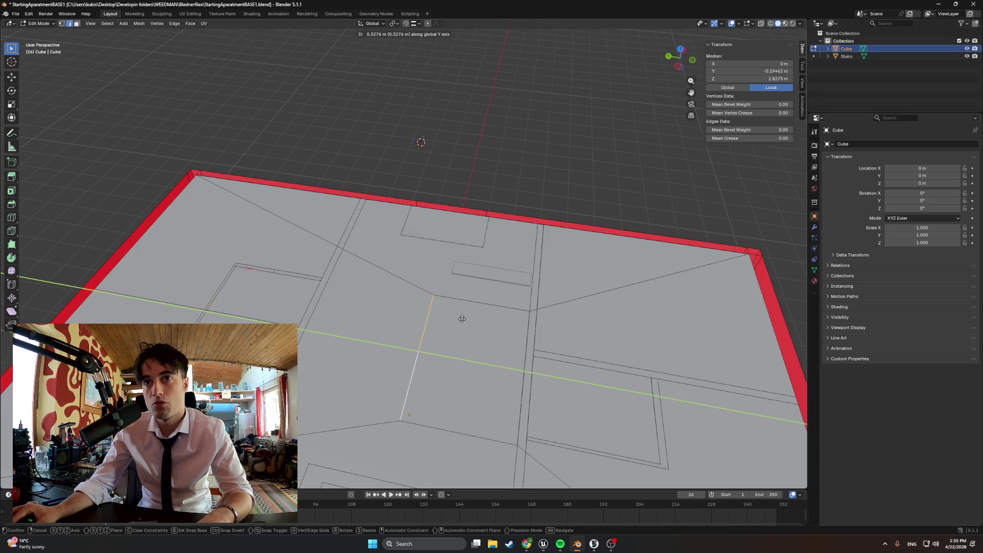
left_click(468, 318)
Step: Slide the inset edges along the X axis to finish the rectangle outline
middle_click_drag(468, 318, 542, 316)
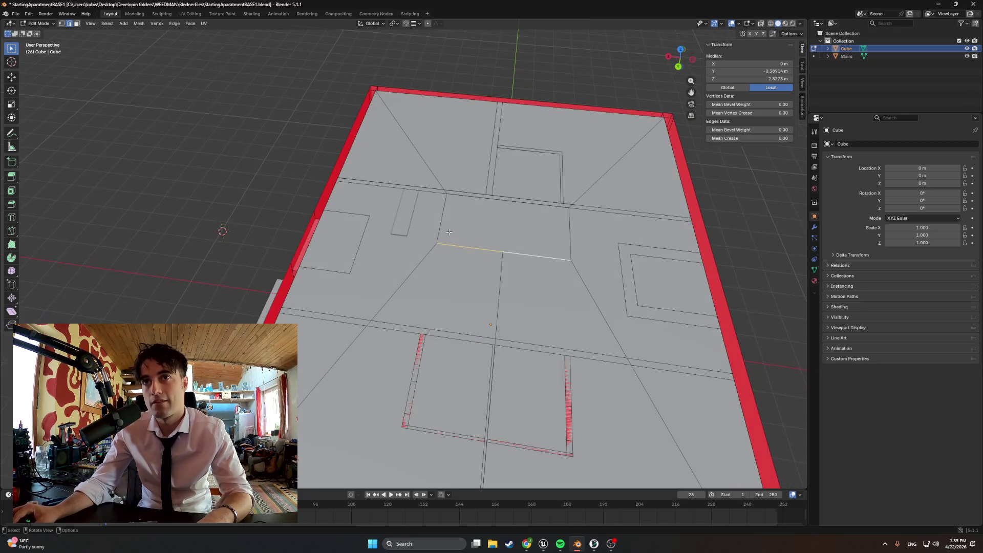
key("g")
key("x")
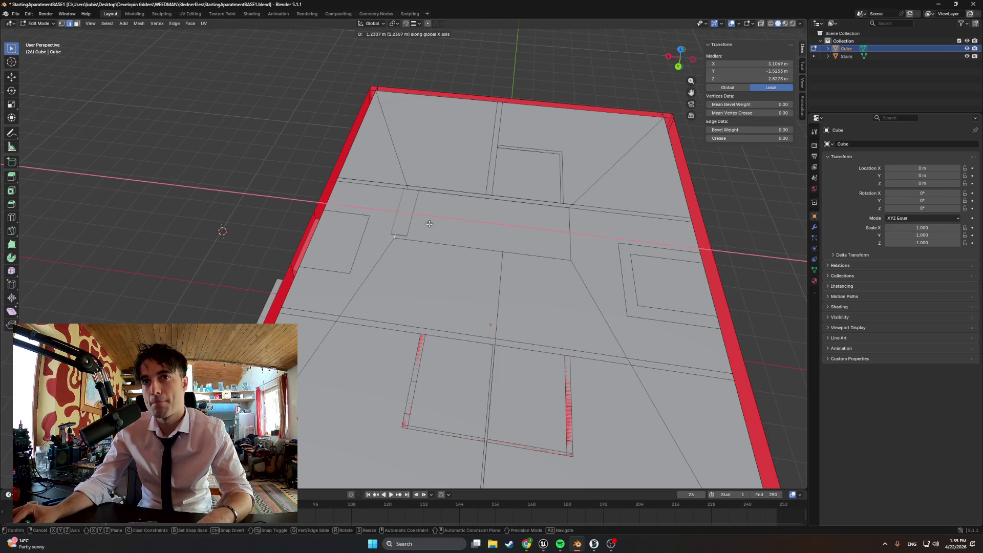
left_click(429, 224)
key("g")
key("x")
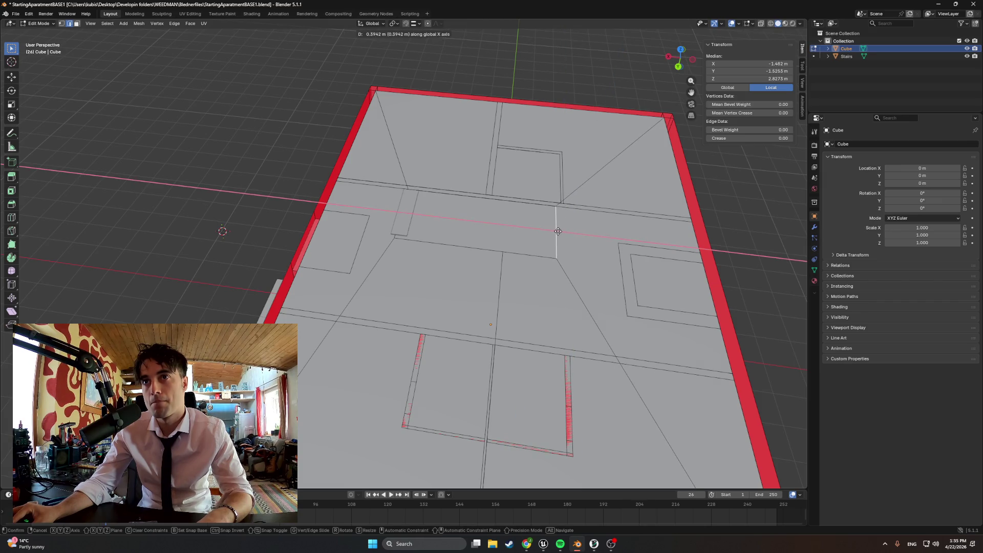
left_click(557, 232)
Step: In wireframe top view, move the opening edge along X to align with the stairs
key("z")
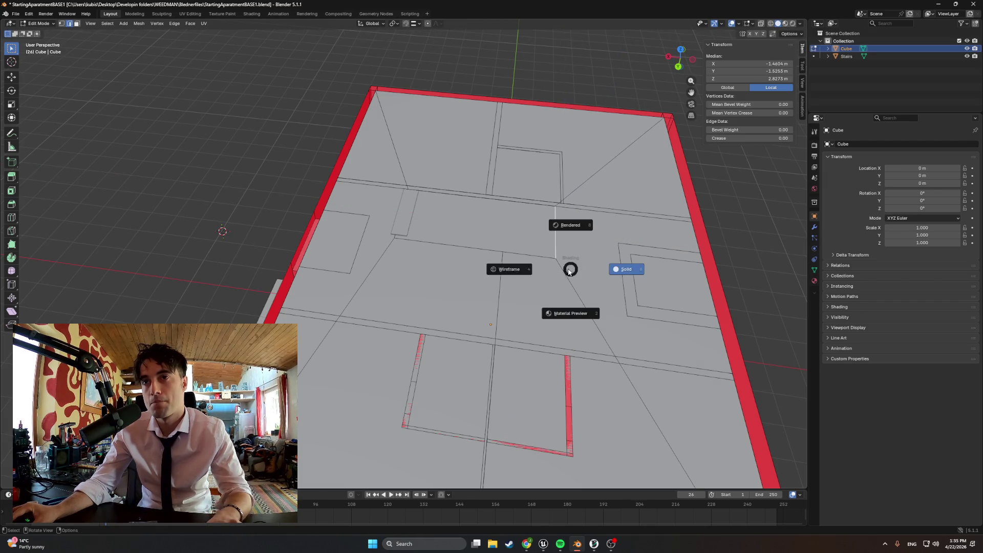
left_click(535, 269)
key("KP_7")
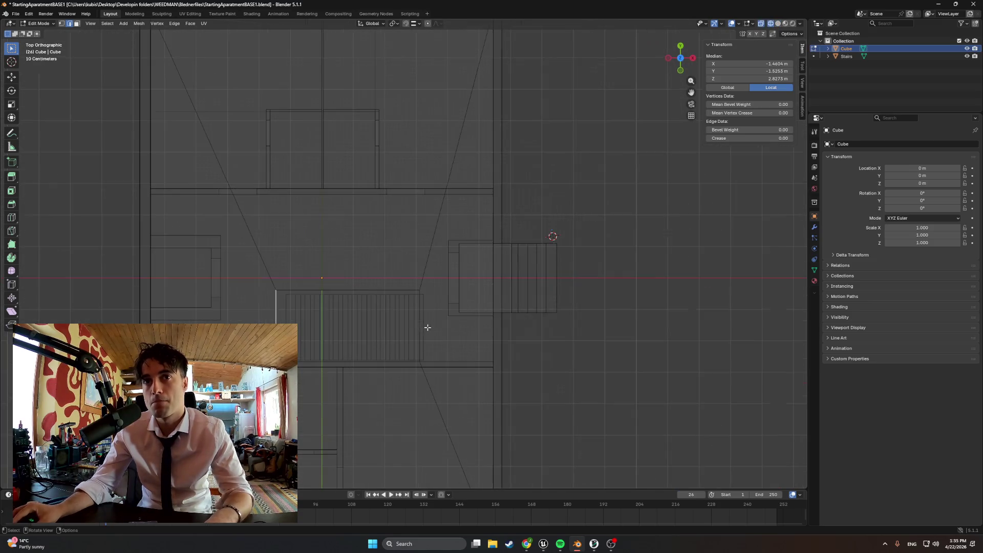
middle_click_drag(337, 347, 399, 281, "shift")
scroll(388, 288, "up", 2)
key("g")
key("x")
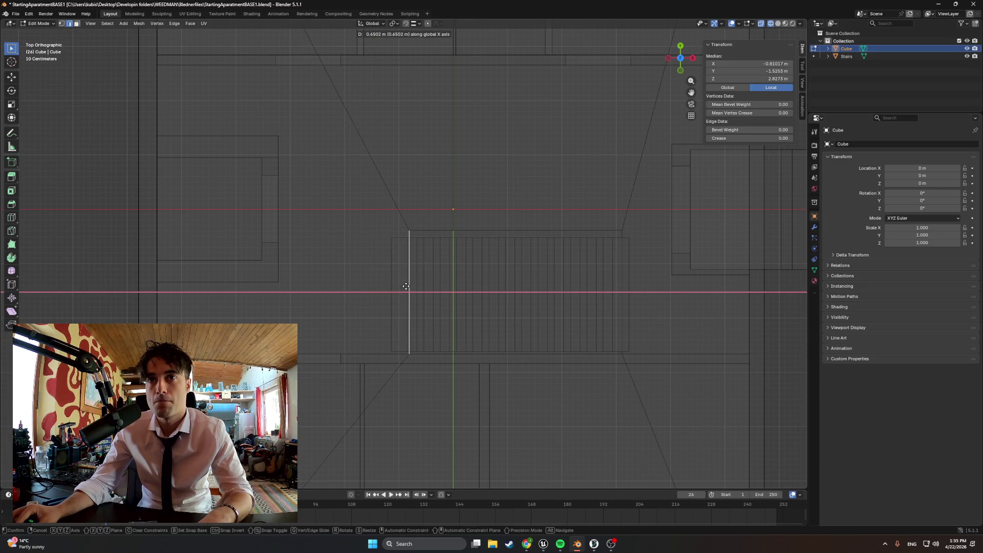
left_click(410, 285)
Step: Back in Solid shading, delete the floor face above the stairs to open a stairwell
mouse_move(409, 286)
middle_mouse_down()
mouse_move(515, 233)
mouse_move(544, 242)
middle_mouse_up()
key("alt+a")
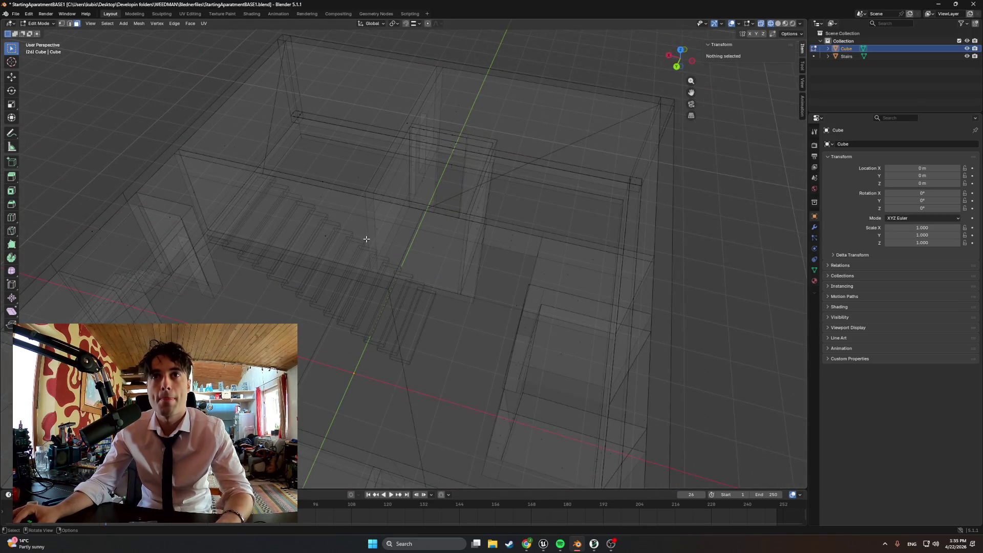
left_click(360, 245)
left_click(329, 236)
key("z")
left_click(392, 250)
key("x")
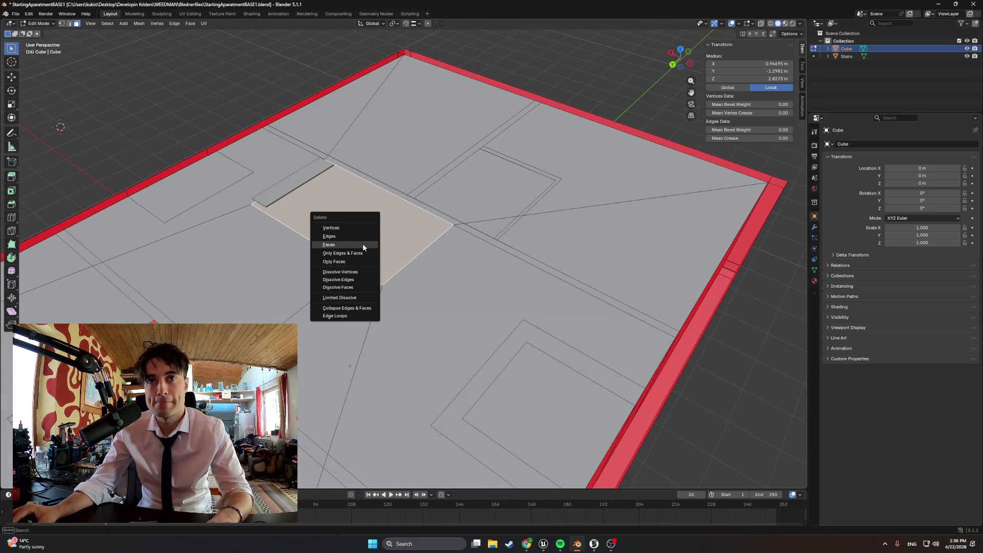
left_click(363, 244)
mouse_move(362, 243)
middle_mouse_down()
mouse_move(248, 240)
mouse_move(314, 259)
mouse_move(416, 318)
middle_mouse_up()
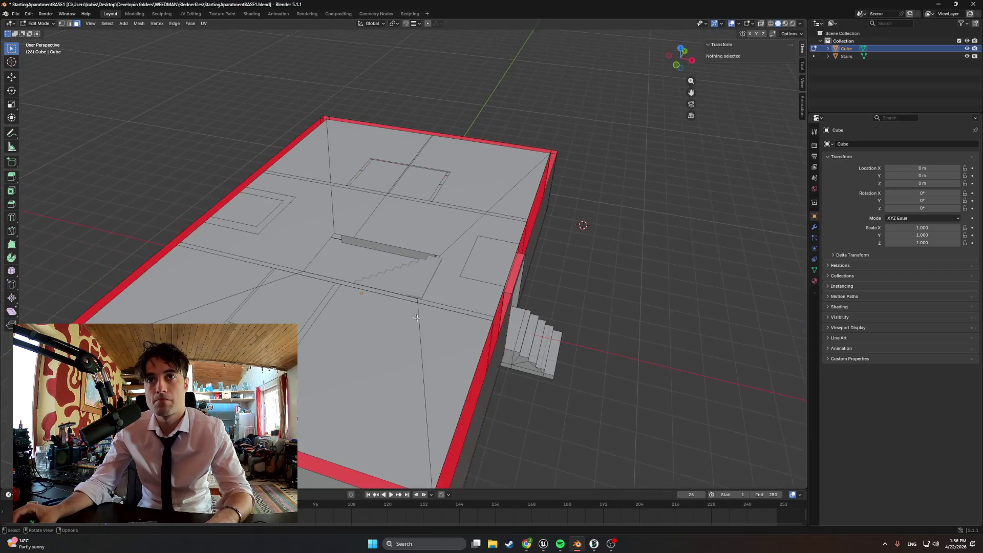
Step: Select the four floor faces surrounding the stair opening
left_click(427, 327, "shift")
left_click(358, 358, "shift")
left_click(234, 284, "shift")
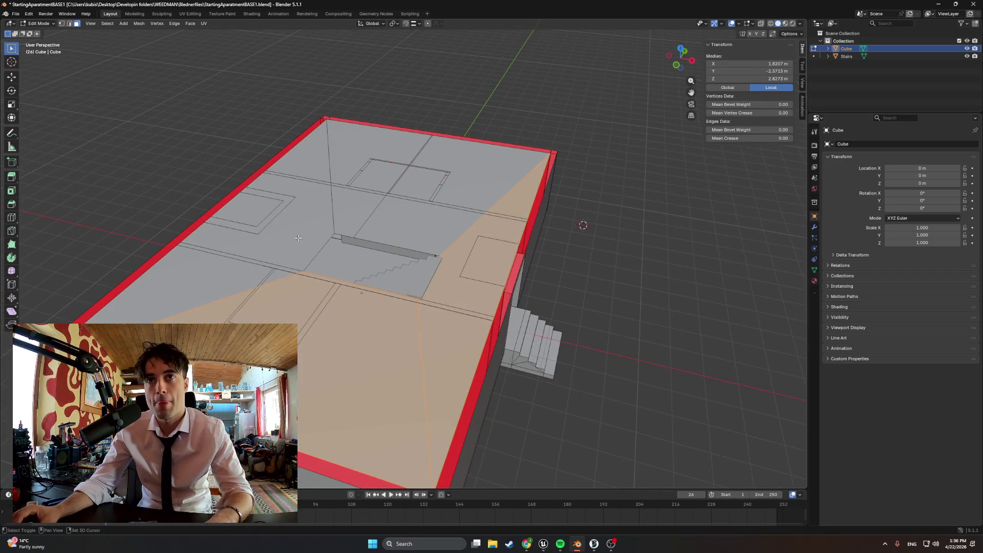
left_click(298, 237, "shift")
middle_click_drag(308, 237, 407, 238)
Step: Lift the selected faces along Z, then lower them to about 2.94 m median height
key("g")
key("z")
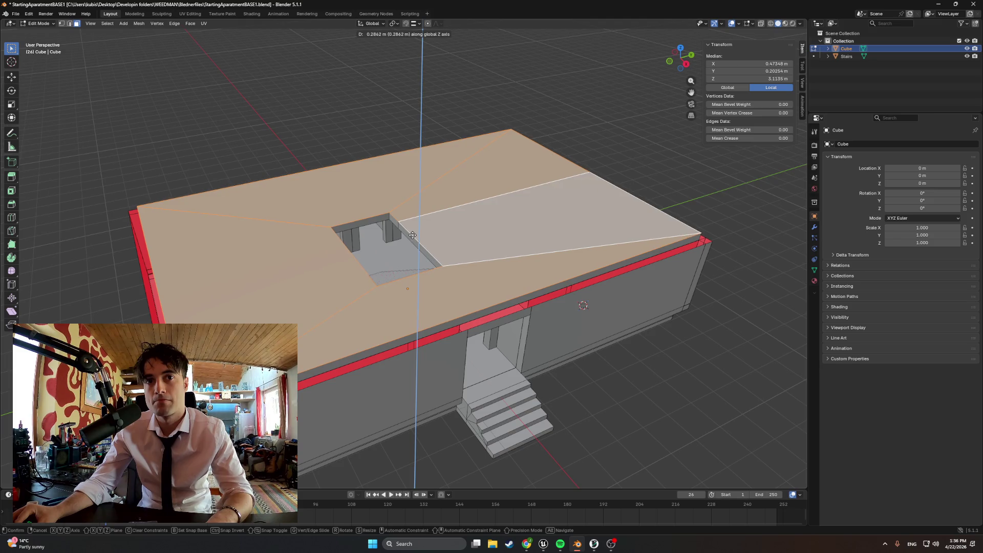
left_click(413, 235)
middle_click_drag(413, 235, 419, 271)
scroll(418, 270, "up", 2)
key("g")
key("z")
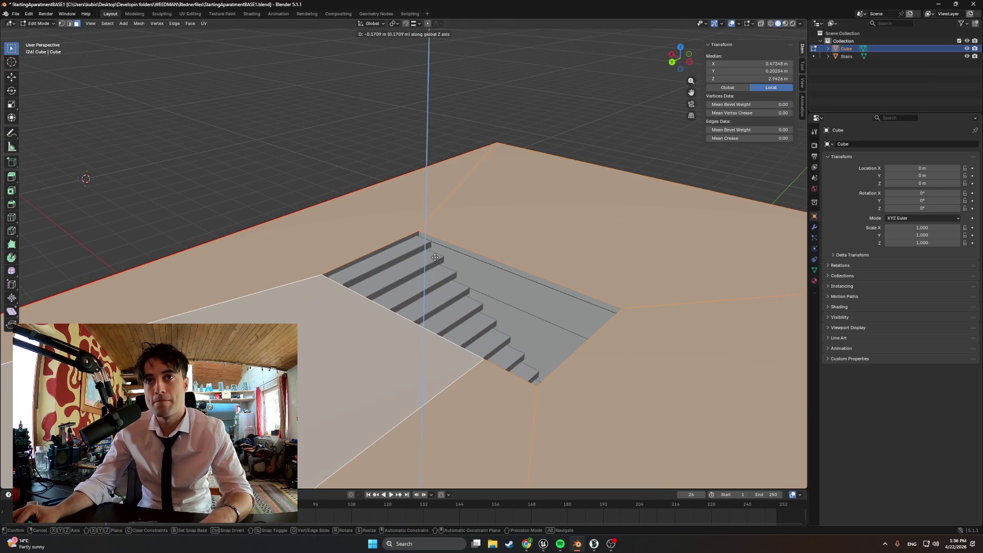
left_click(434, 258)
mouse_move(435, 258)
middle_mouse_down()
mouse_move(688, 261)
mouse_move(680, 261)
mouse_move(654, 260)
mouse_move(764, 274)
mouse_move(728, 288)
mouse_move(734, 272)
mouse_move(698, 274)
mouse_move(767, 269)
mouse_move(614, 313)
mouse_move(179, 153)
mouse_move(607, 338)
mouse_move(609, 347)
mouse_move(482, 340)
mouse_move(357, 285)
mouse_move(356, 329)
mouse_move(368, 318)
middle_mouse_up()
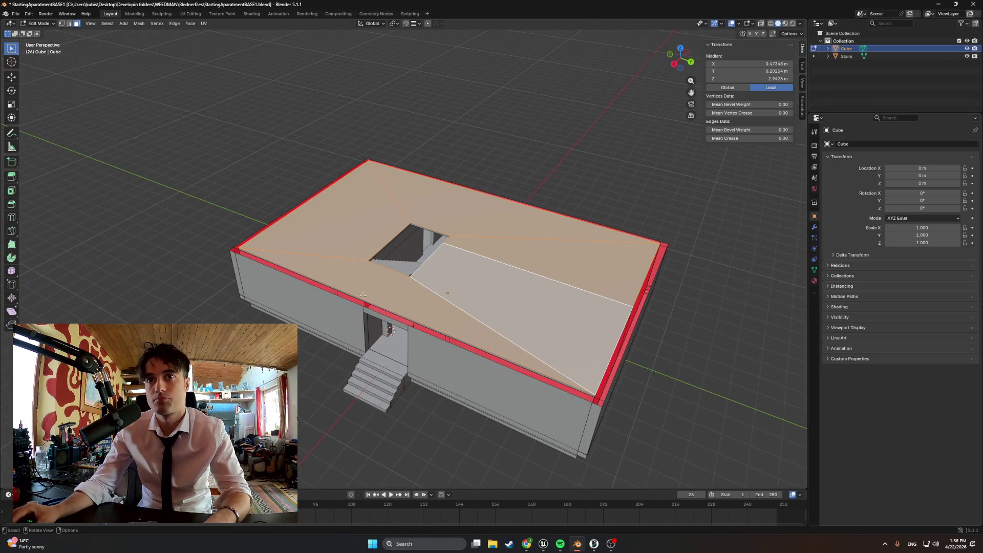
Step: Save the apartment file from the File menu and inspect the stairwell
left_click(15, 15)
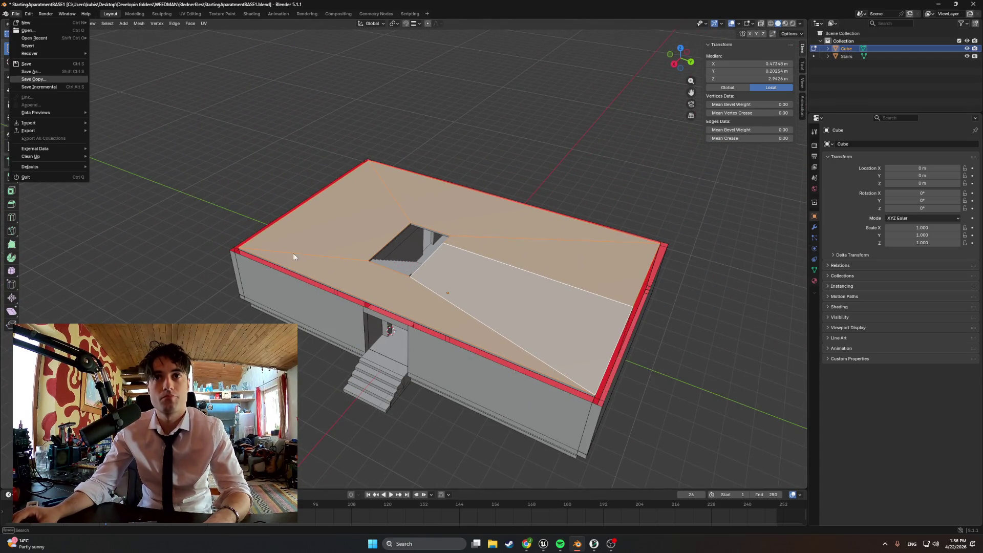
mouse_move(293, 253)
middle_mouse_down()
mouse_move(329, 193)
mouse_move(423, 164)
mouse_move(420, 329)
mouse_move(376, 310)
mouse_move(260, 317)
mouse_move(449, 376)
middle_mouse_up()
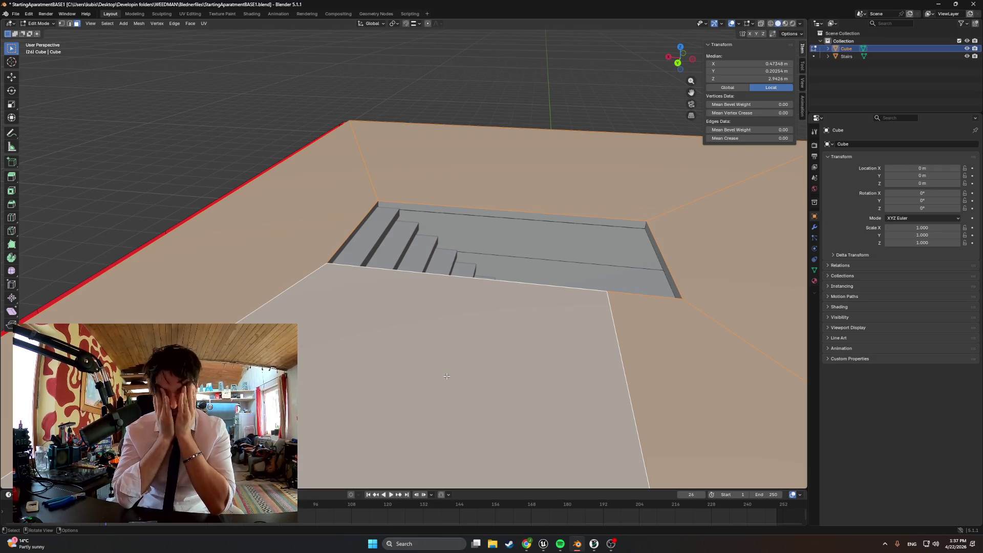
mouse_move(447, 377)
middle_mouse_down()
mouse_move(323, 266)
mouse_move(260, 294)
mouse_move(275, 262)
middle_mouse_up()
Step: Raise the stairwell's floor face slightly along Z and confirm its height
scroll(329, 266, "down", 2)
key("ctrl+z")
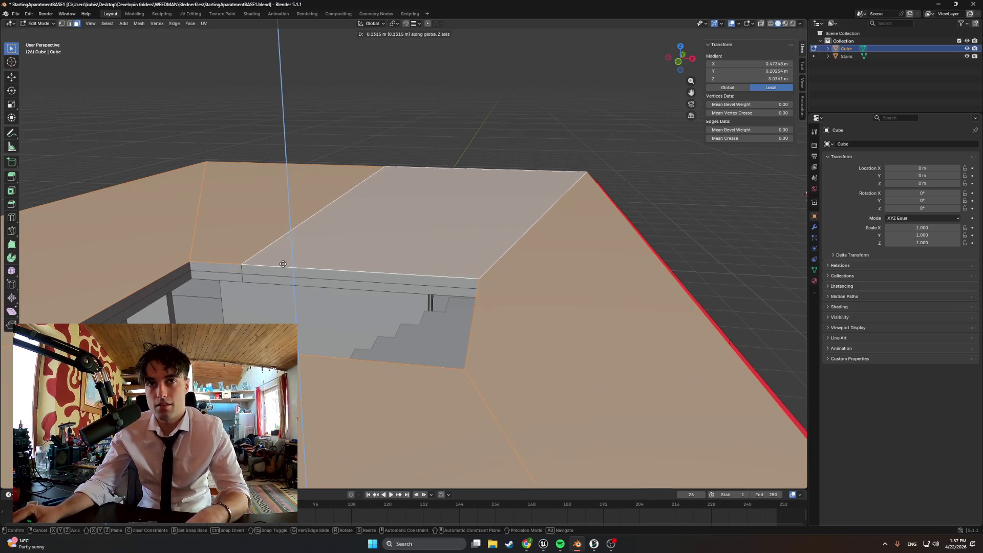
key("ctrl+shift+z")
key("g")
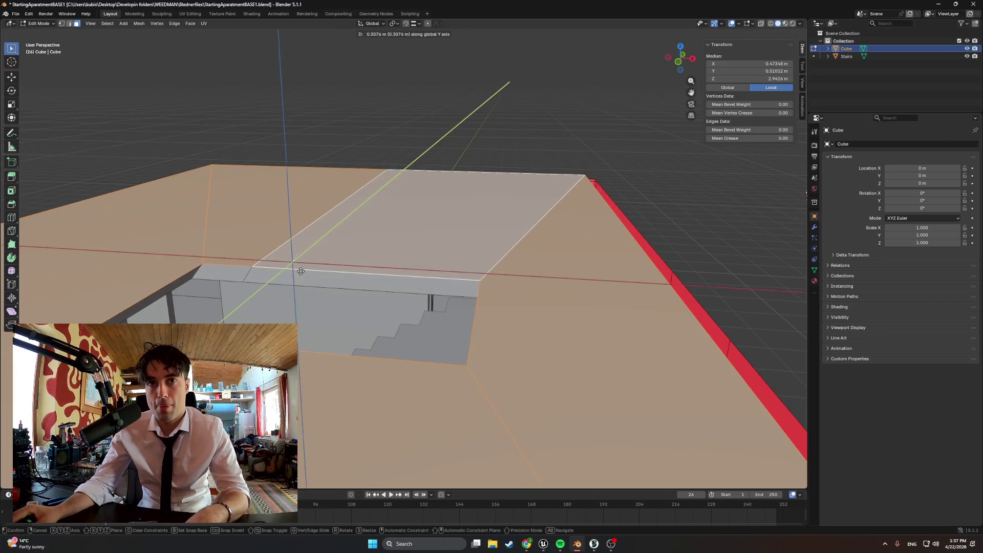
key("z")
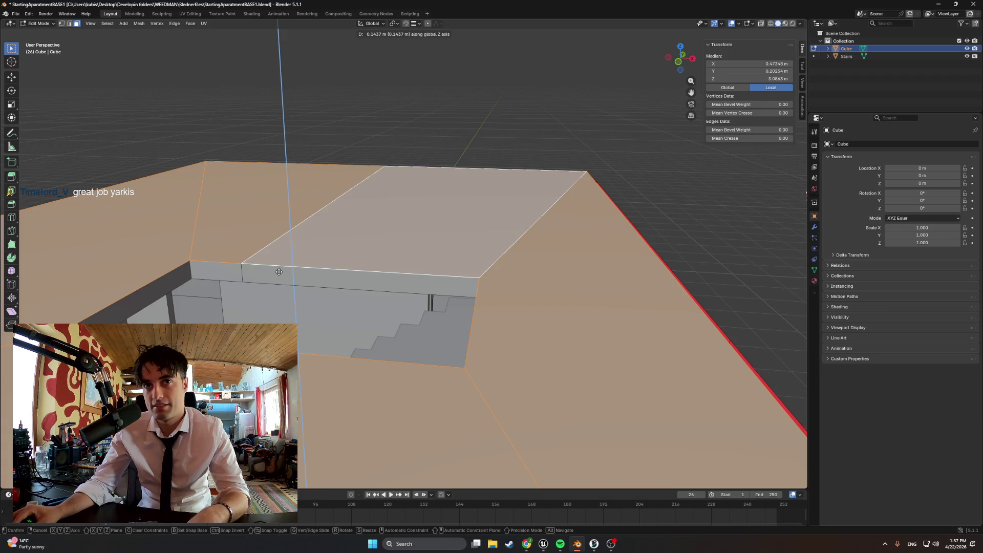
left_click(279, 270)
Step: Switch to see-through X-ray wireframe shading to inspect the stairs beneath the floor
mouse_move(279, 270)
middle_mouse_down()
mouse_move(505, 266)
mouse_move(487, 274)
mouse_move(490, 266)
mouse_move(533, 287)
mouse_move(462, 378)
middle_mouse_up()
scroll(463, 378, "up", 3)
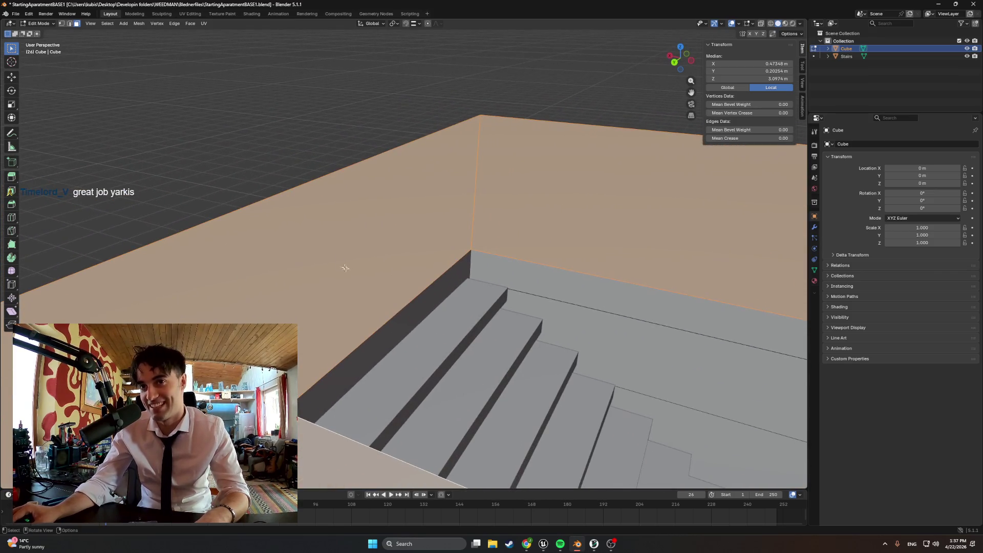
mouse_move(391, 305)
middle_mouse_down()
mouse_move(587, 321)
mouse_move(404, 355)
mouse_move(474, 344)
mouse_move(453, 369)
mouse_move(520, 352)
mouse_move(411, 390)
middle_mouse_up()
key("z")
left_click(352, 390)
mouse_move(320, 370)
middle_mouse_down()
mouse_move(279, 379)
mouse_move(364, 351)
mouse_move(438, 362)
middle_mouse_up()
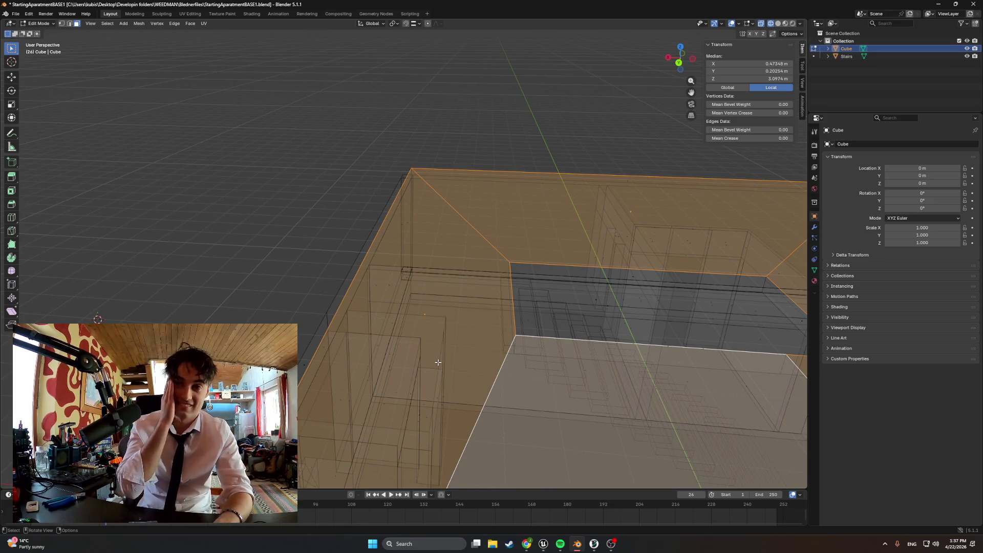
Step: Move one stairwell opening edge about 0.14 m along the X axis
mouse_move(441, 308)
middle_mouse_down()
mouse_move(516, 308)
mouse_move(456, 314)
mouse_move(526, 351)
middle_mouse_up()
key("ctrl+z")
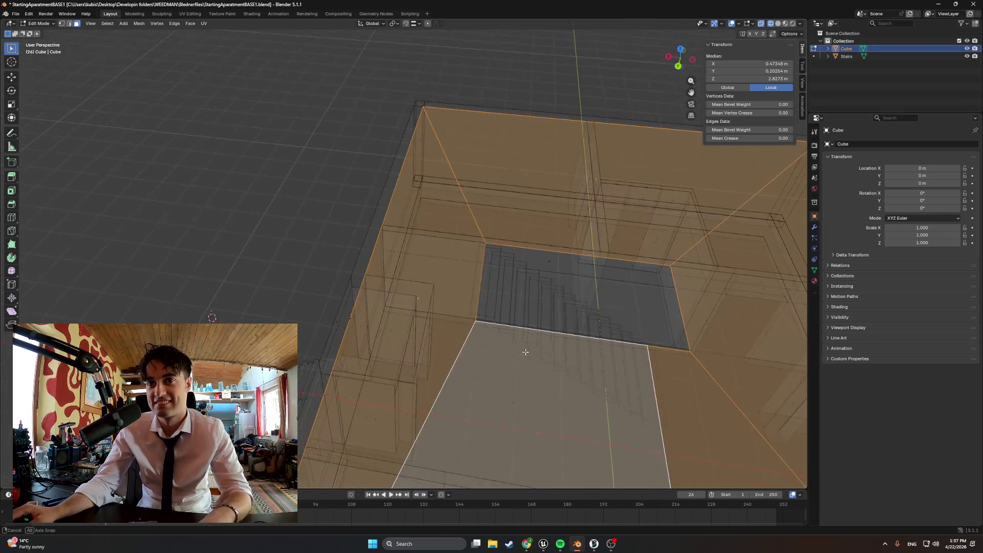
key("2")
left_click(482, 291)
key("g")
key("x")
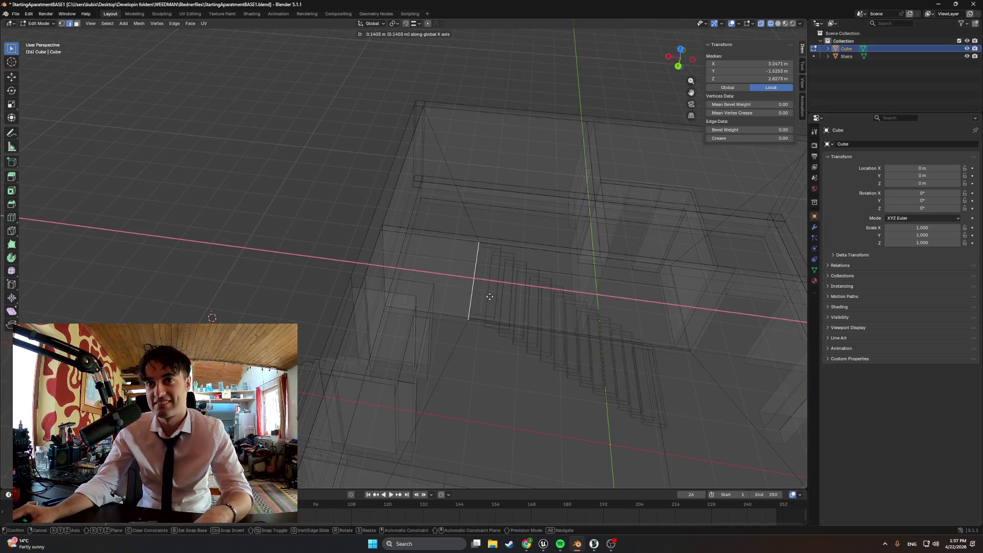
left_click(477, 295)
Step: Return to Solid shading and go back to Object Mode
key("z")
left_click(559, 299)
mouse_move(559, 299)
middle_mouse_down()
mouse_move(349, 256)
mouse_move(336, 161)
mouse_move(257, 217)
mouse_move(272, 193)
mouse_move(466, 382)
mouse_move(362, 420)
middle_mouse_up()
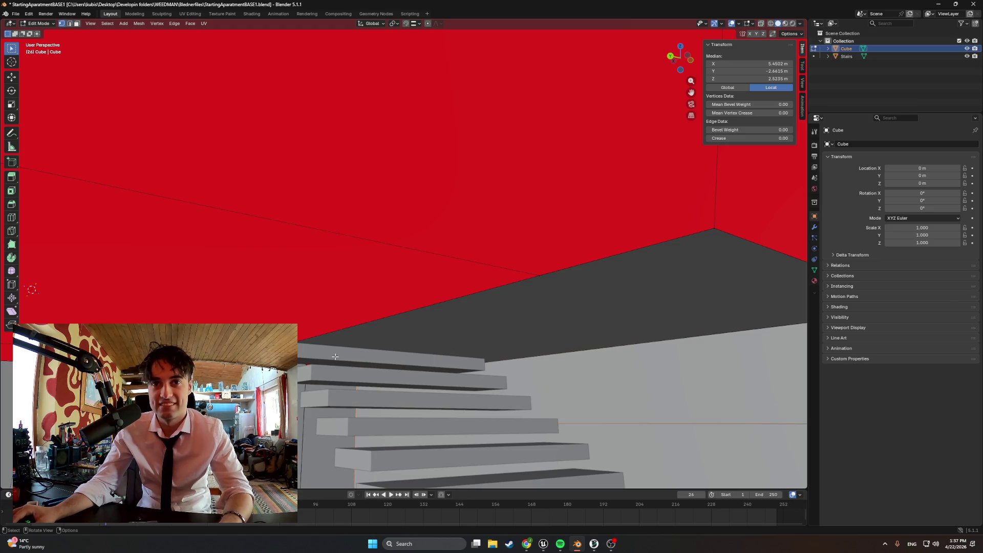
key("Tab")
Step: Separate the top stair board of Stairs into its own object, Stairs.001
left_click(315, 365)
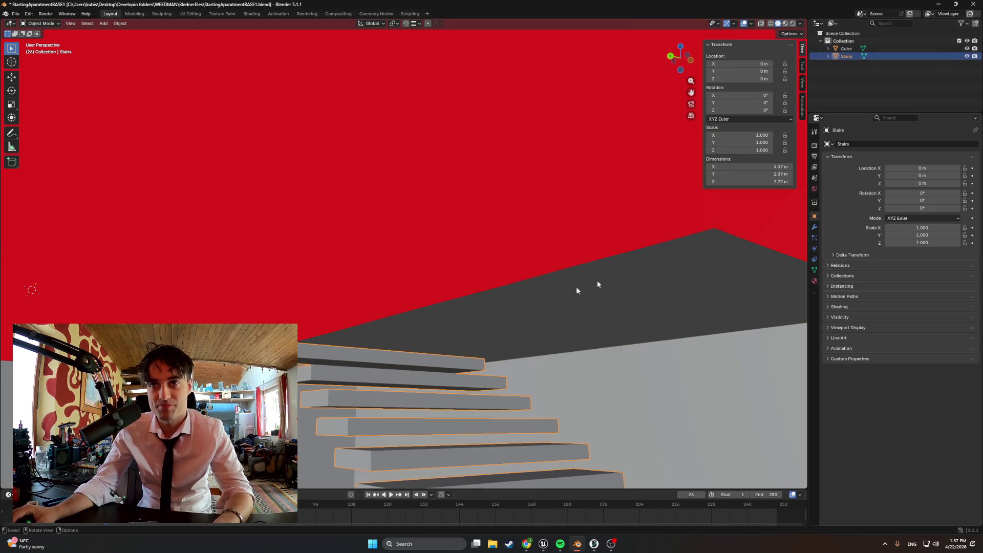
key("Tab")
left_click(303, 357)
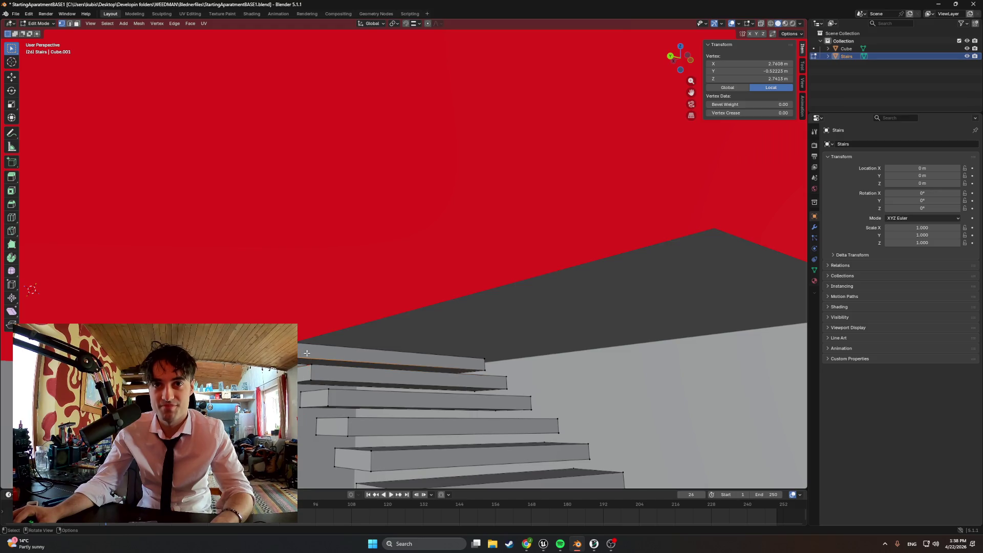
key("3")
left_click(307, 353)
mouse_move(307, 354)
middle_mouse_down()
mouse_move(435, 359)
mouse_move(424, 356)
mouse_move(440, 347)
middle_mouse_up()
mouse_move(284, 212)
middle_mouse_down()
mouse_move(388, 272)
mouse_move(602, 329)
mouse_move(570, 378)
mouse_move(538, 326)
mouse_move(473, 386)
mouse_move(470, 342)
mouse_move(489, 326)
middle_mouse_up()
key("p")
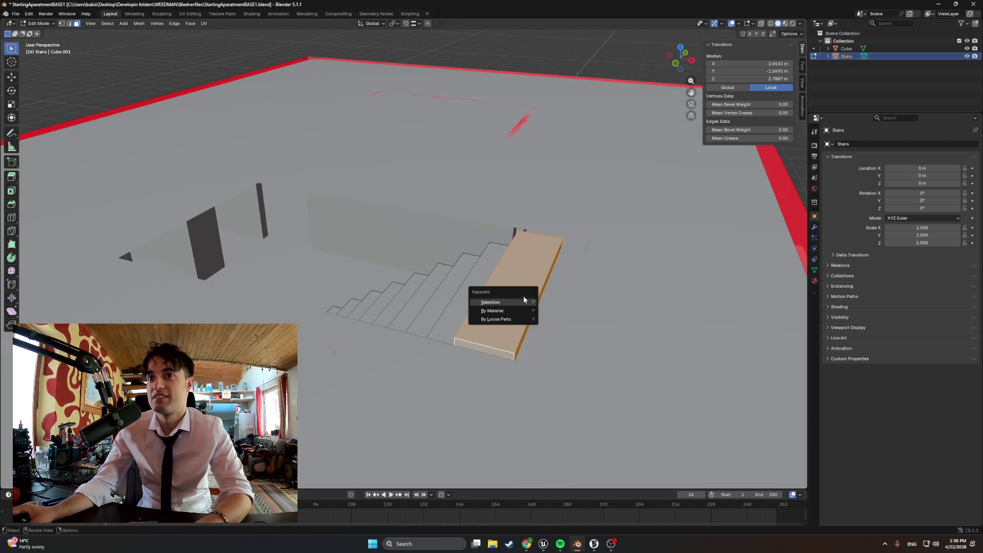
left_click(524, 302)
Step: Paste a copy of Stairs.001 as Stairs.002 and shift it vertically along Z
middle_click_drag(648, 225, 676, 177)
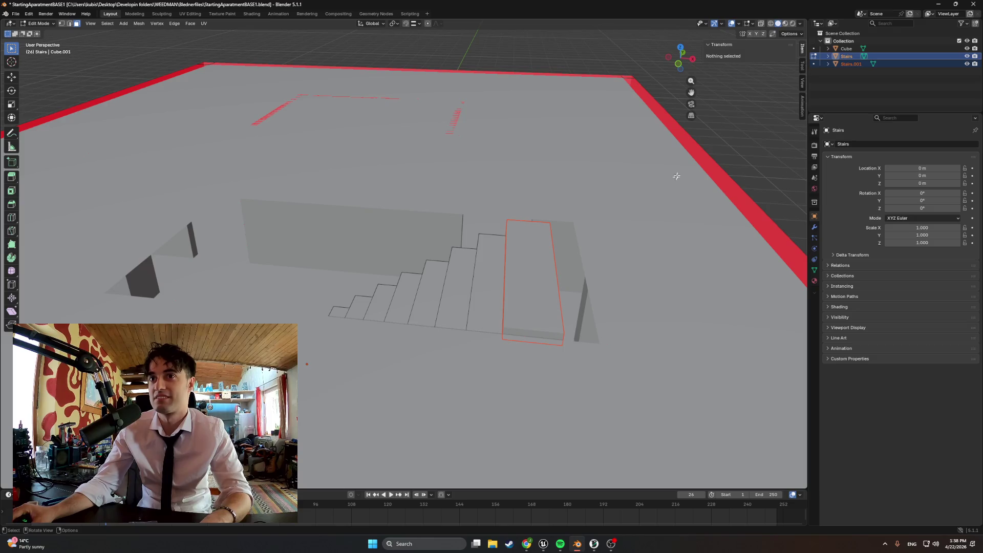
left_click(853, 65)
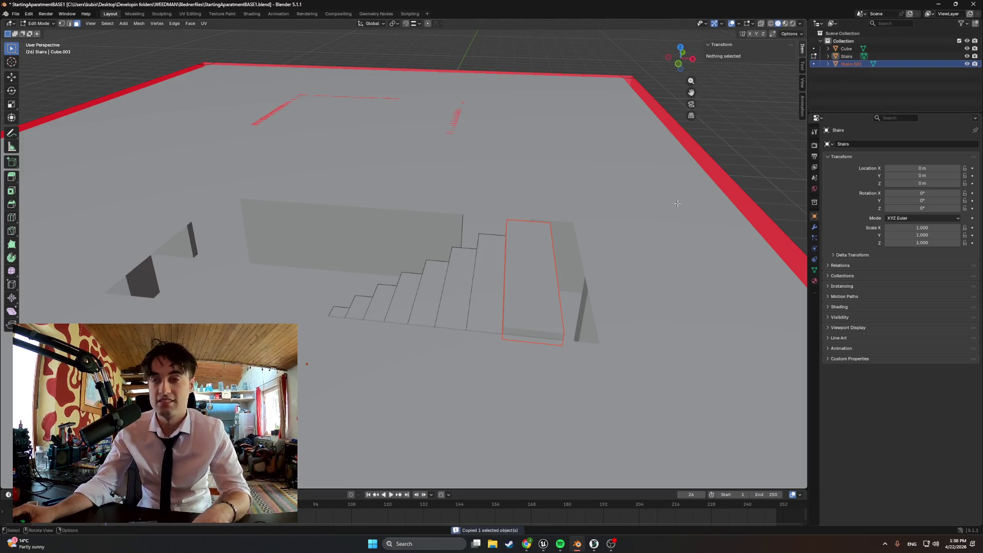
right_click(677, 204)
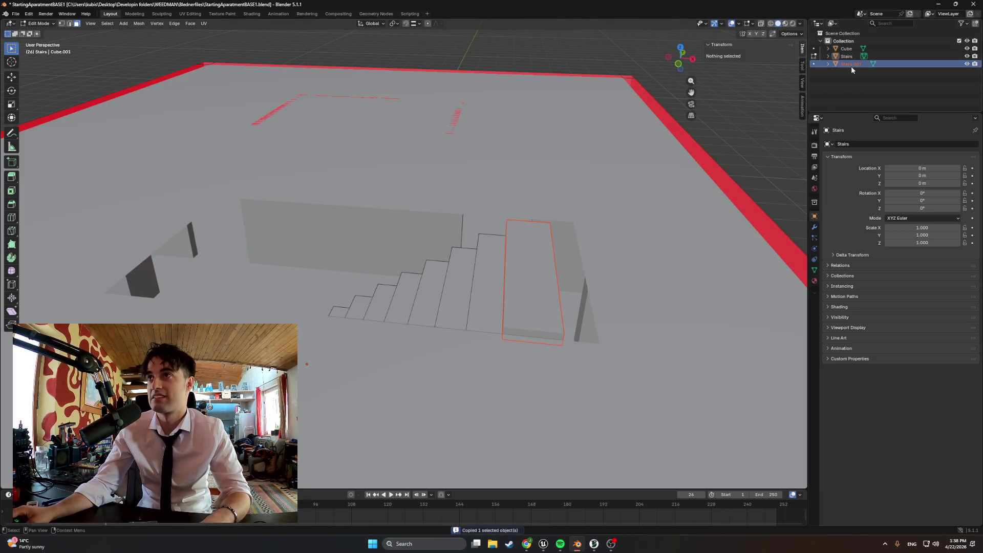
key("ctrl+v")
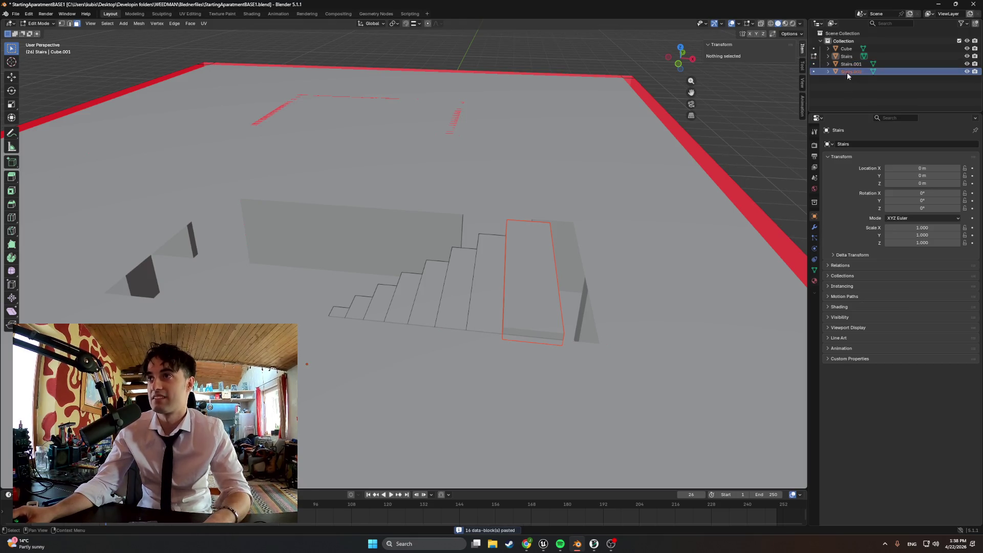
middle_click_drag(509, 303, 522, 272)
key("Tab")
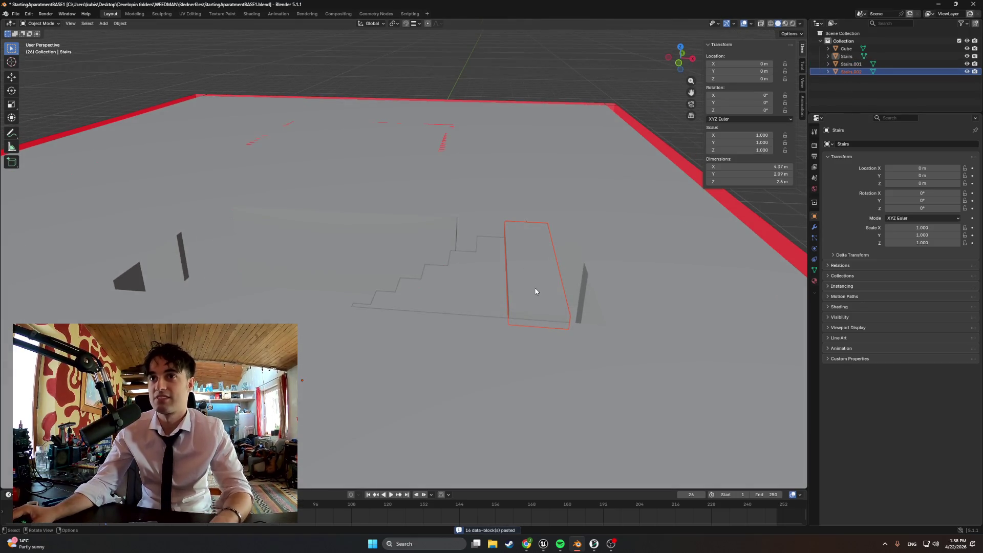
key("g")
key("z")
left_click(477, 289)
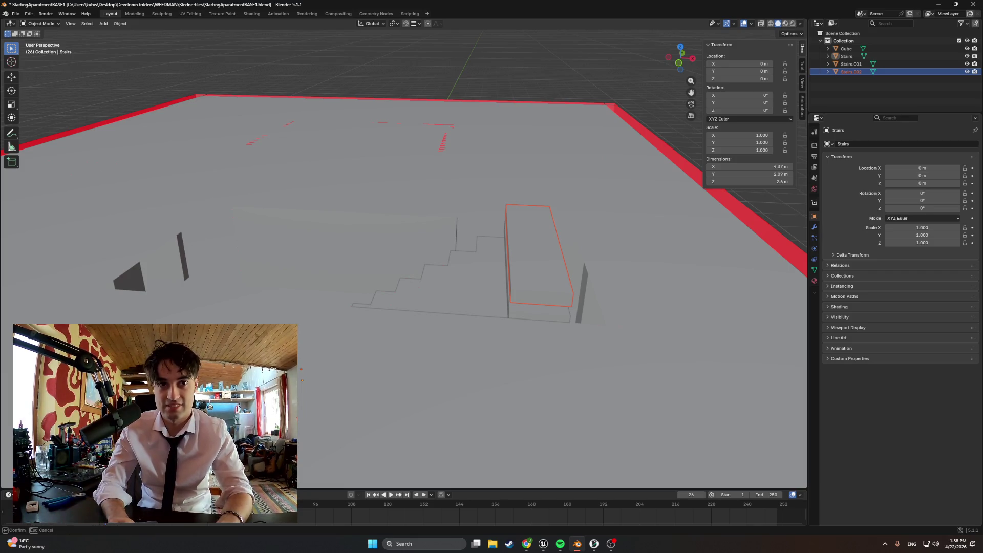
mouse_move(345, 340)
middle_mouse_down()
mouse_move(531, 338)
mouse_move(479, 326)
mouse_move(465, 285)
mouse_move(492, 266)
middle_mouse_up()
left_click(847, 57)
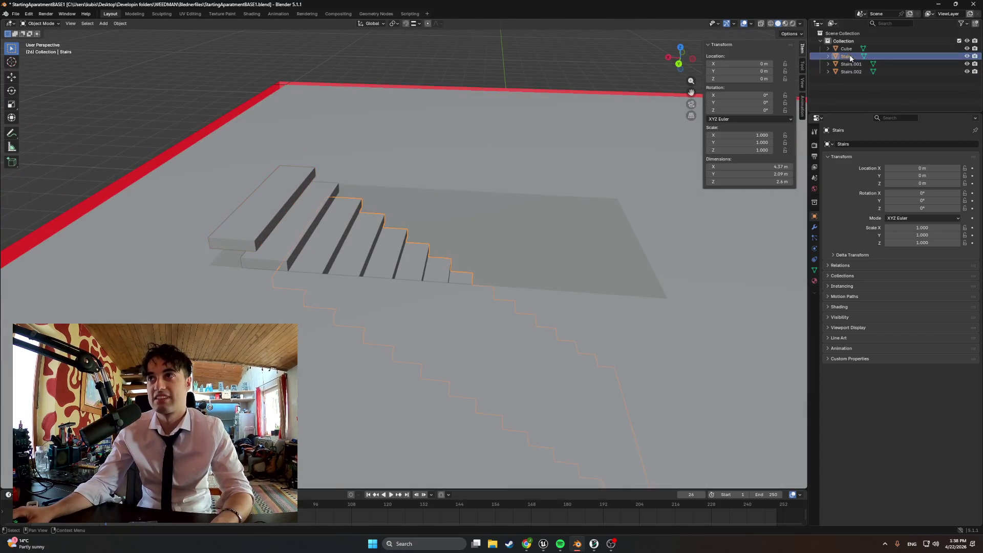
left_click(849, 72, "shift")
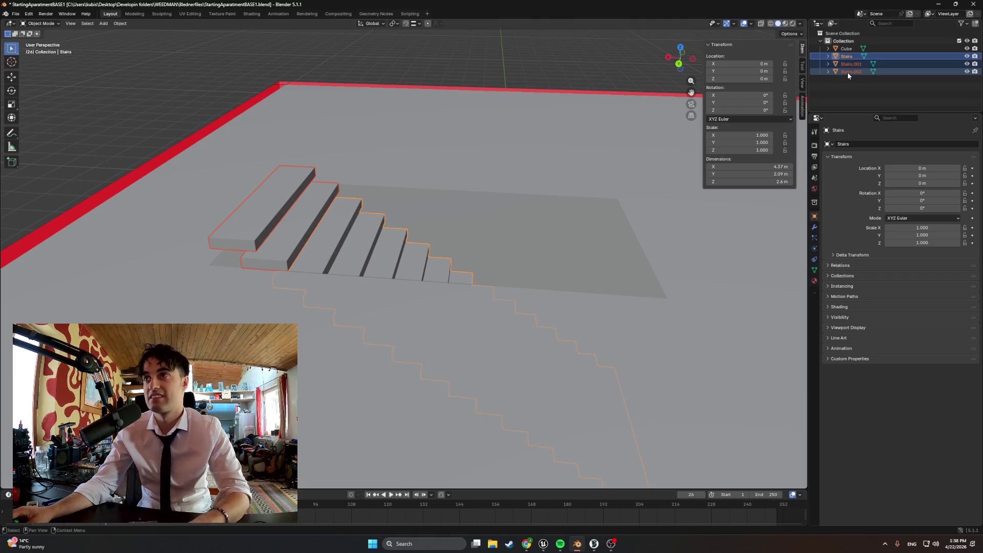
left_click(847, 81)
key("n")
key("n")
left_click(287, 203)
left_click(302, 230)
left_click(342, 252, "shift")
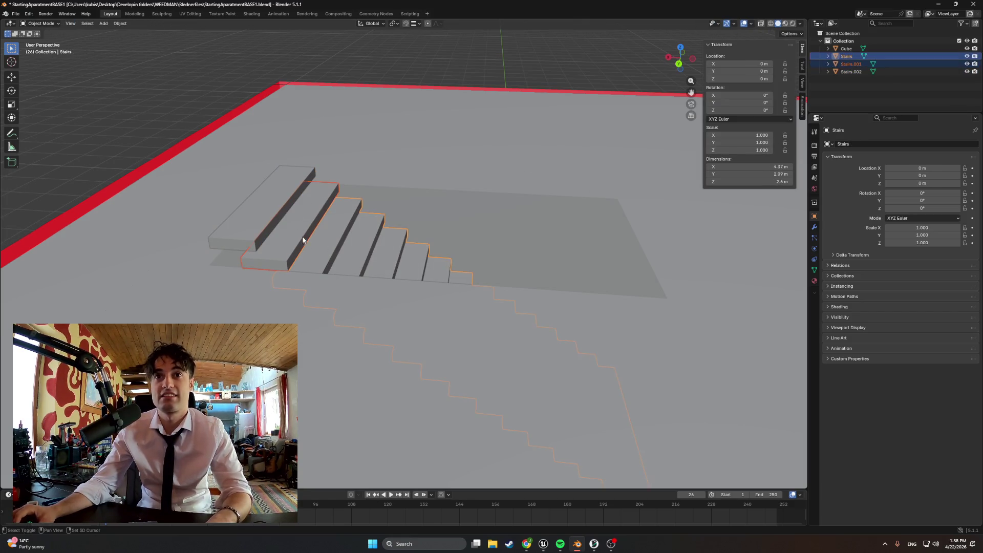
left_click(279, 213, "shift")
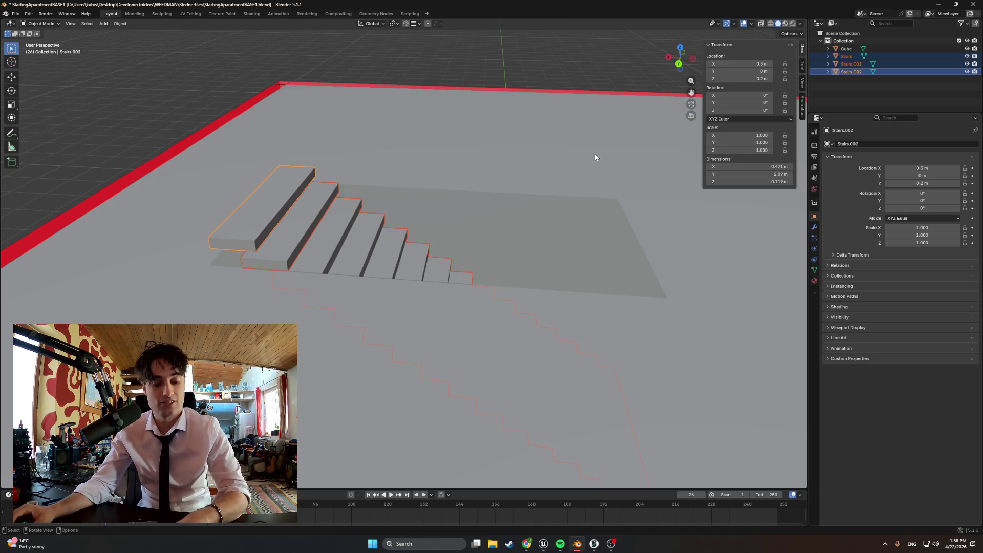
left_click(819, 96)
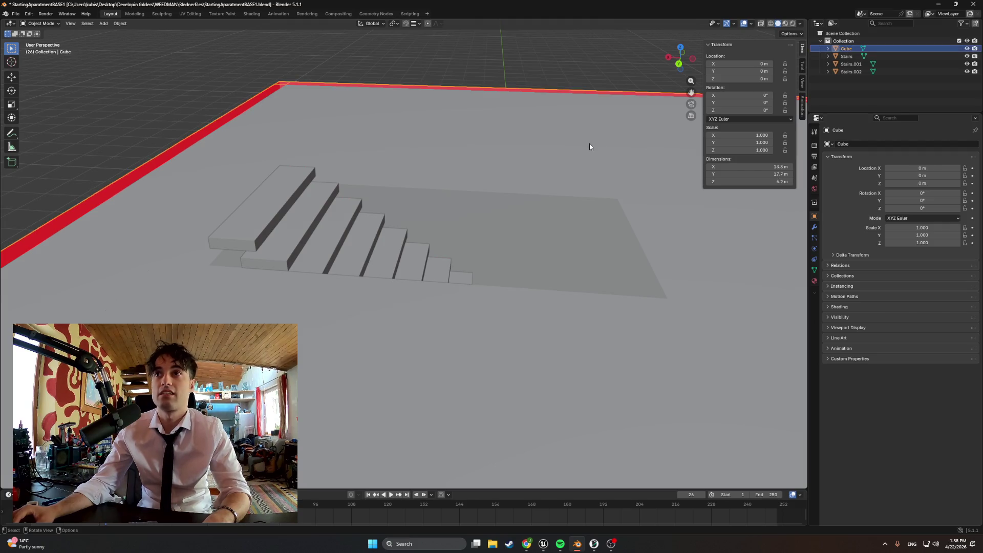
left_click(359, 244)
scroll(358, 244, "up", 2)
key("a")
middle_click_drag(274, 246, 261, 271)
left_click(408, 252)
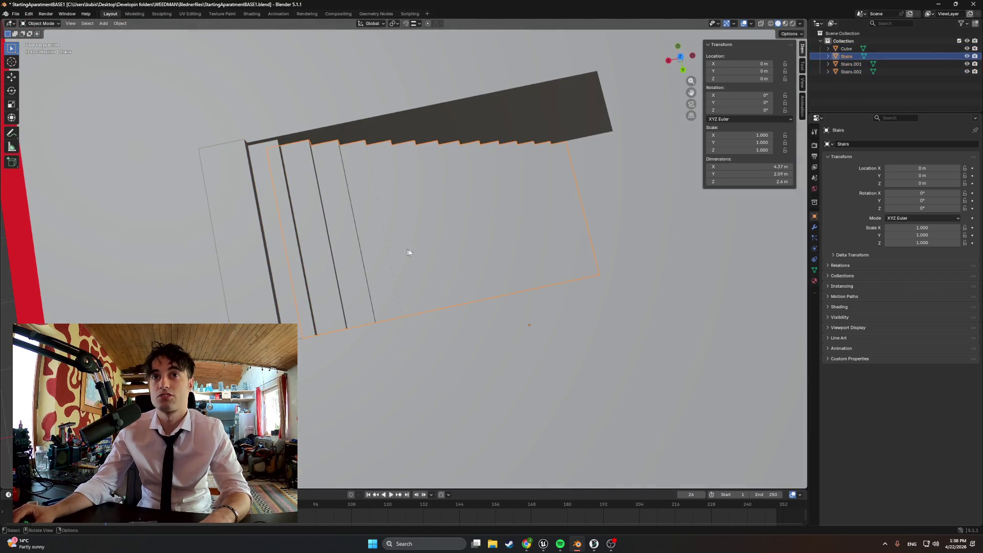
left_click(284, 249, "shift")
left_click(284, 249, "shift")
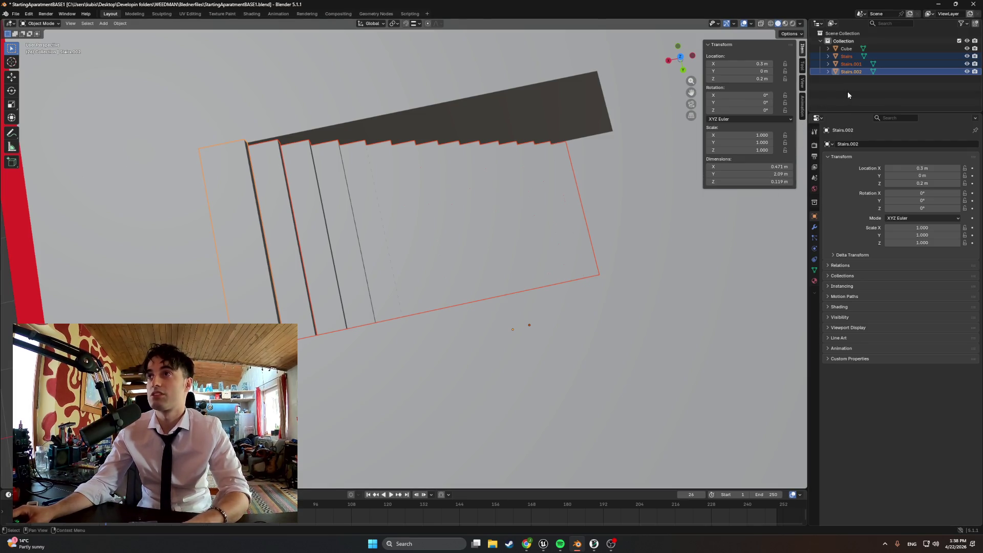
left_click(852, 64)
left_click(850, 57)
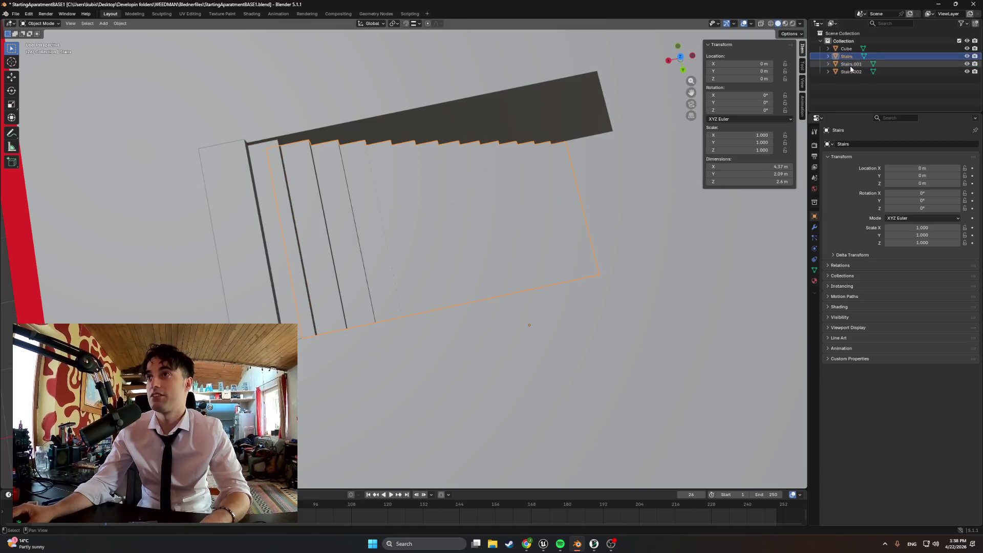
left_click(850, 72, "shift")
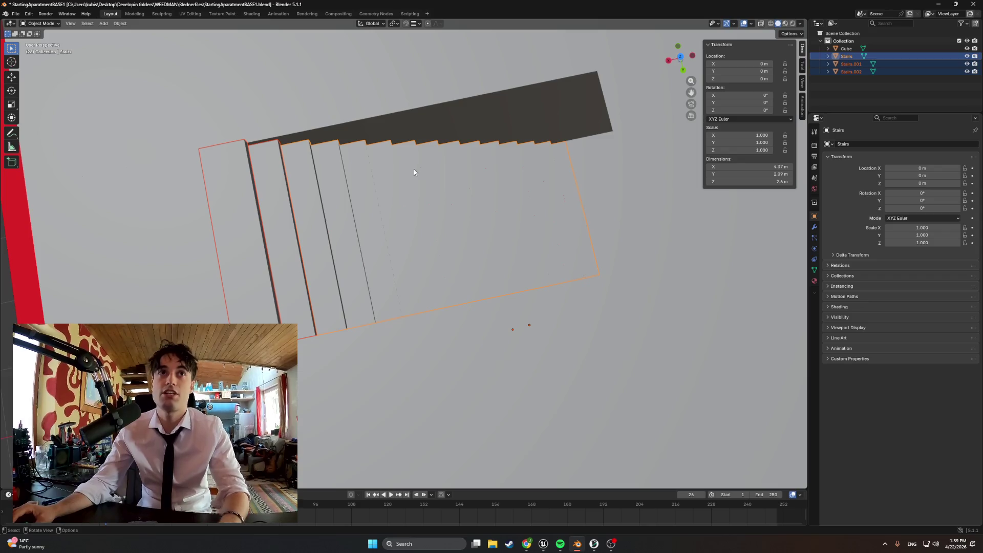
middle_click_drag(407, 204, 375, 232)
key("Tab")
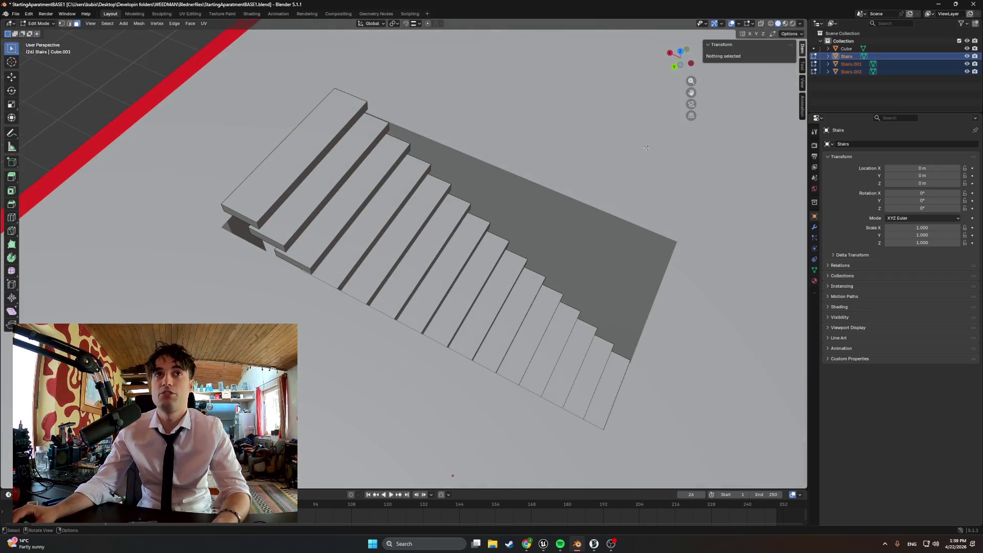
Step: Select Stairs.001 and Stairs.002 together in the Outliner
left_click(871, 93)
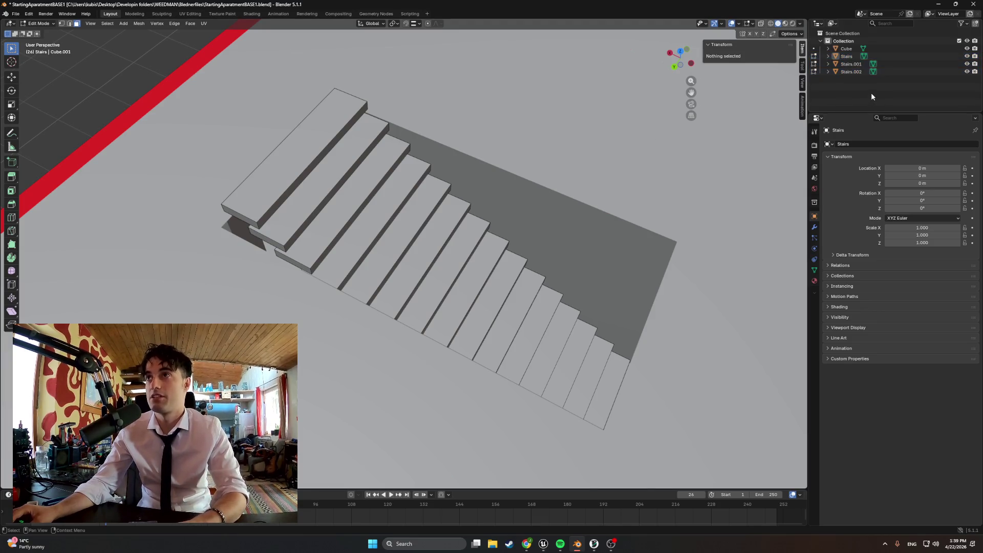
left_click(851, 64)
left_click(851, 72, "shift")
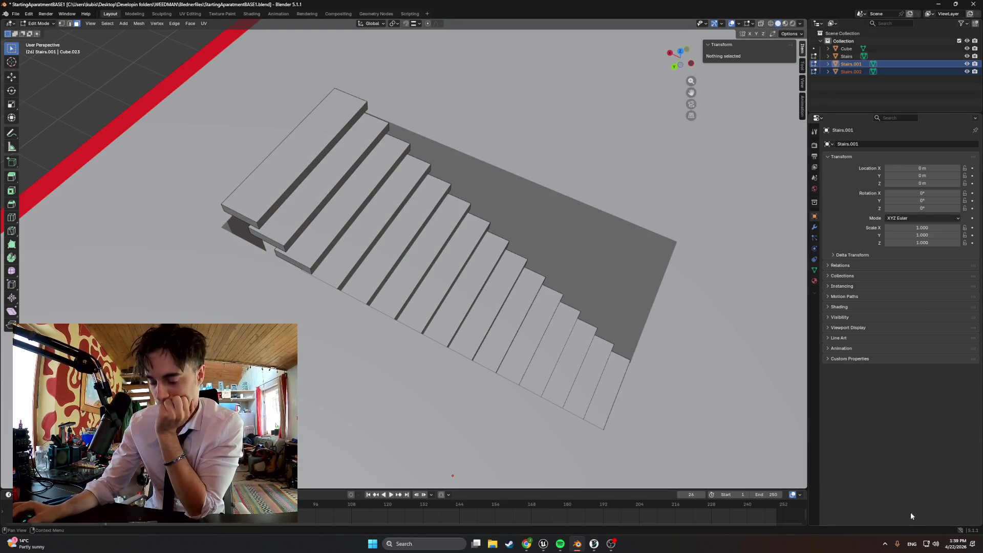
left_click(436, 545)
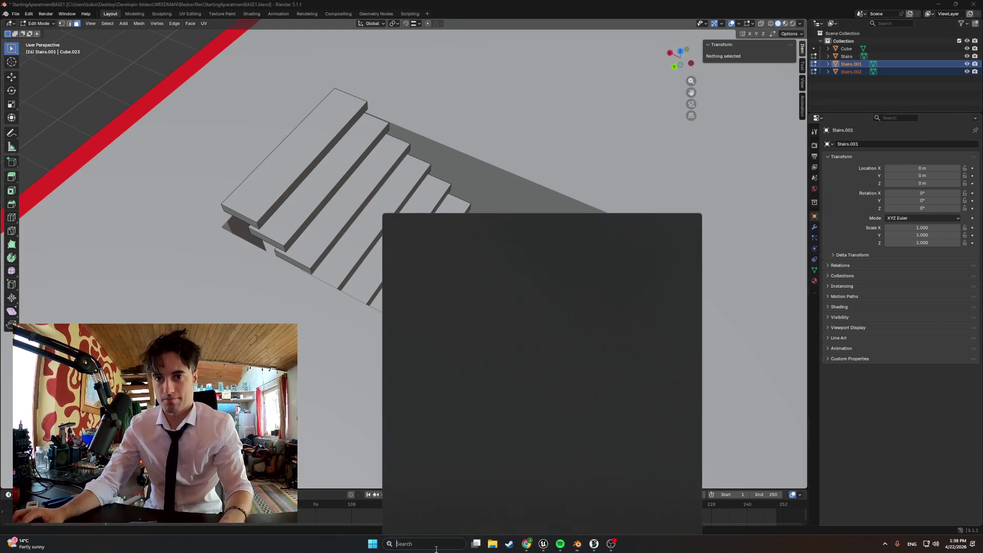
Step: Launch SAMMI Core from search, decline the update, open Deck 1, then minimize it
type("weedman")
key("Escape")
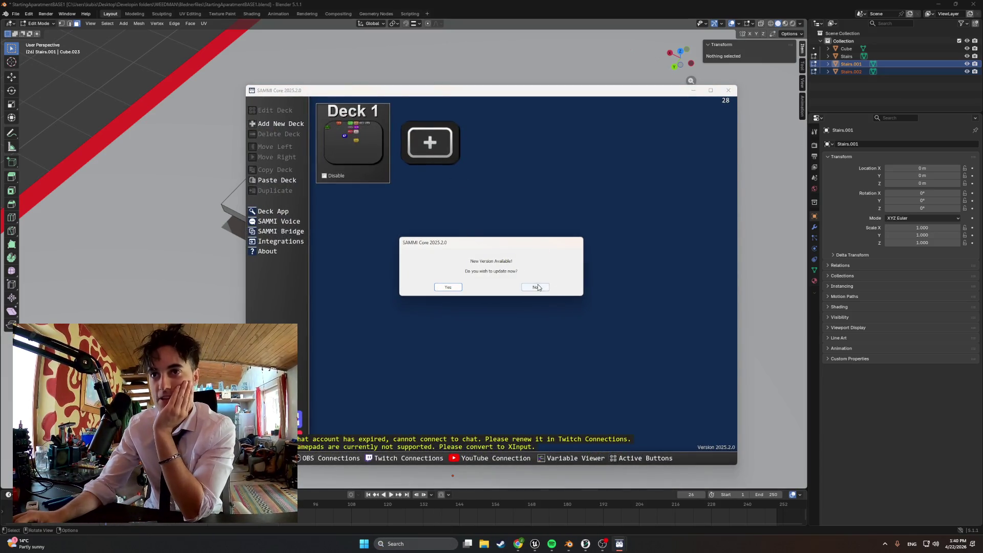
left_click(538, 287)
double_click(385, 172)
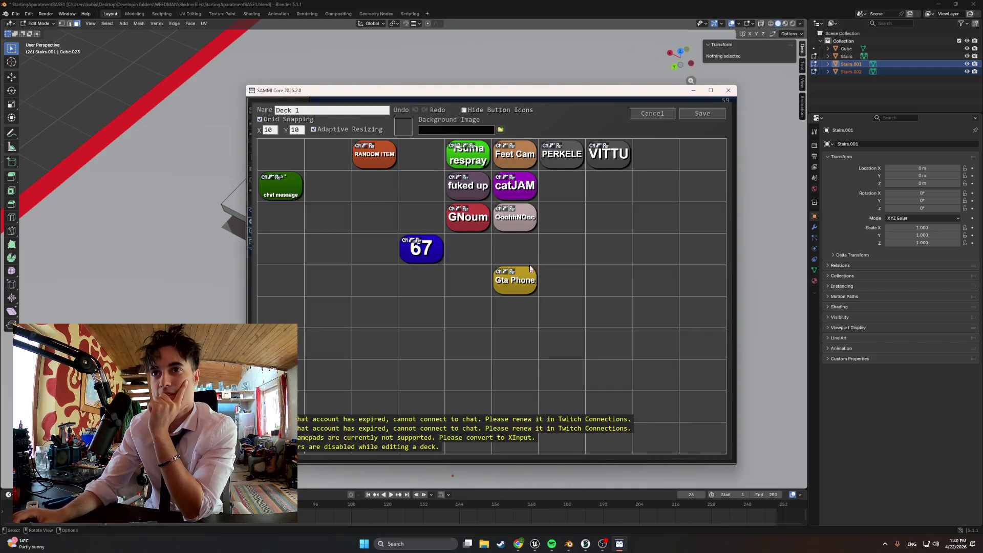
left_click(693, 90)
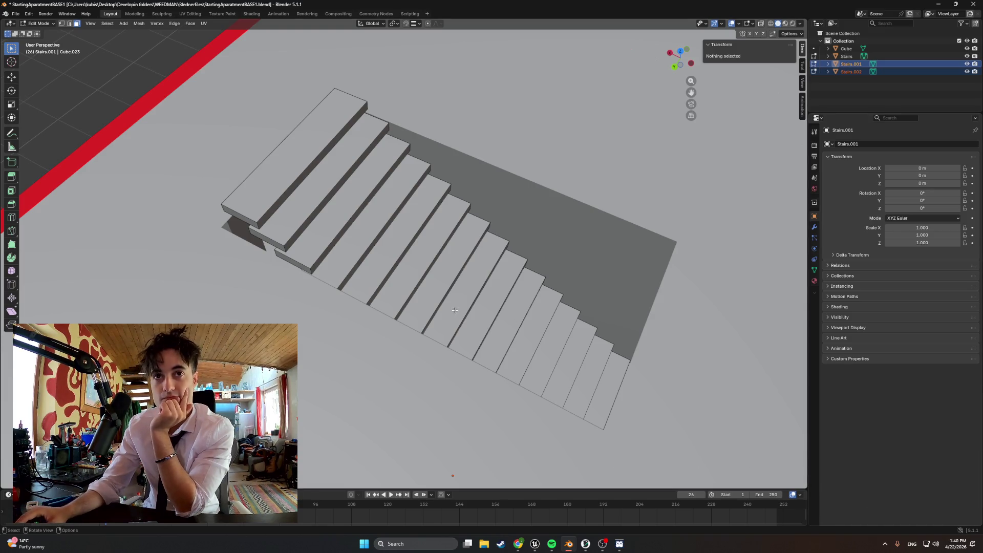
scroll(455, 311, "down", 5)
mouse_move(454, 310)
middle_mouse_down()
mouse_move(426, 277)
mouse_move(440, 266)
mouse_move(432, 287)
mouse_move(419, 281)
middle_mouse_up()
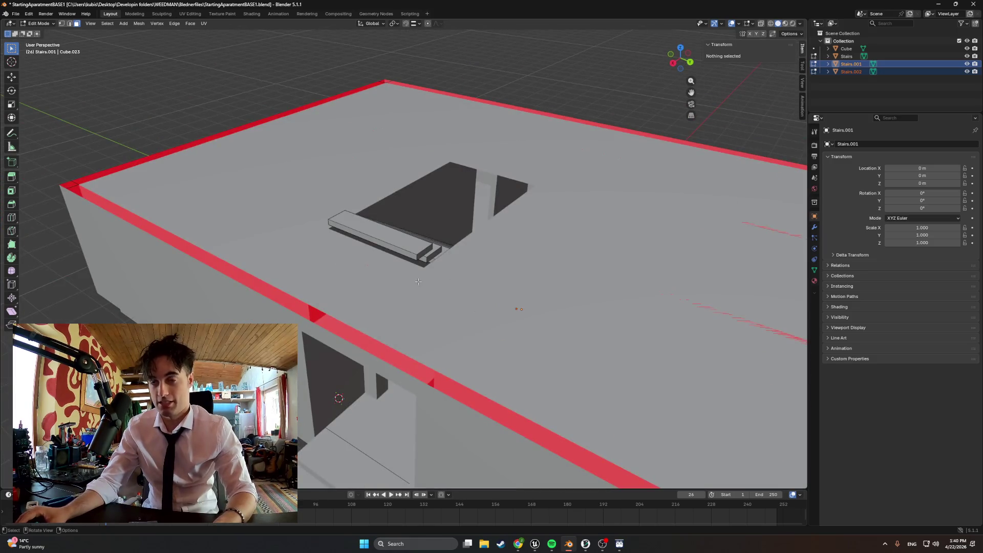
left_click(518, 544)
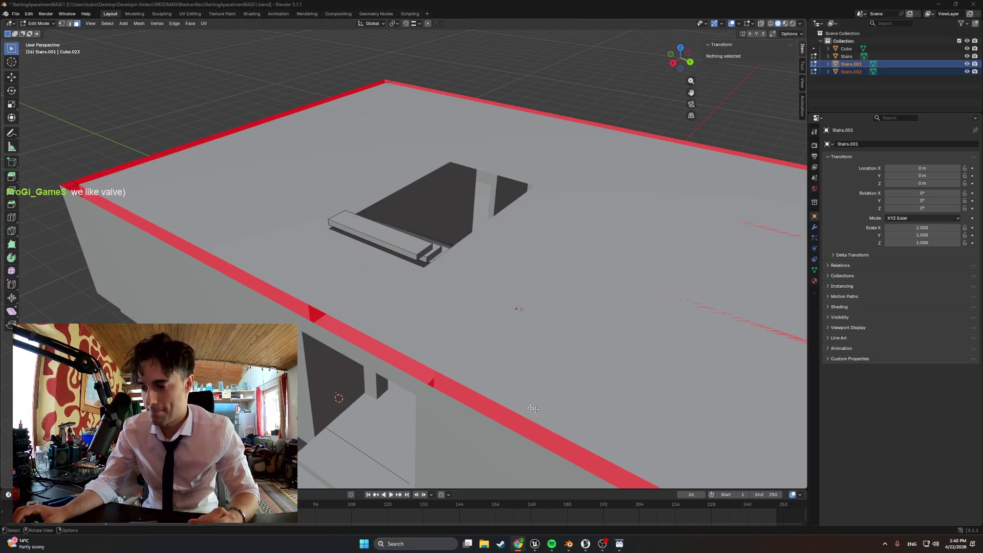
key("Tab")
mouse_move(461, 307)
middle_mouse_down()
mouse_move(496, 334)
mouse_move(510, 318)
middle_mouse_up()
scroll(496, 334, "down", 4)
Step: In Object Mode, join the Stairs object into Stairs.001 with Ctrl+J
key("Tab")
key("Up")
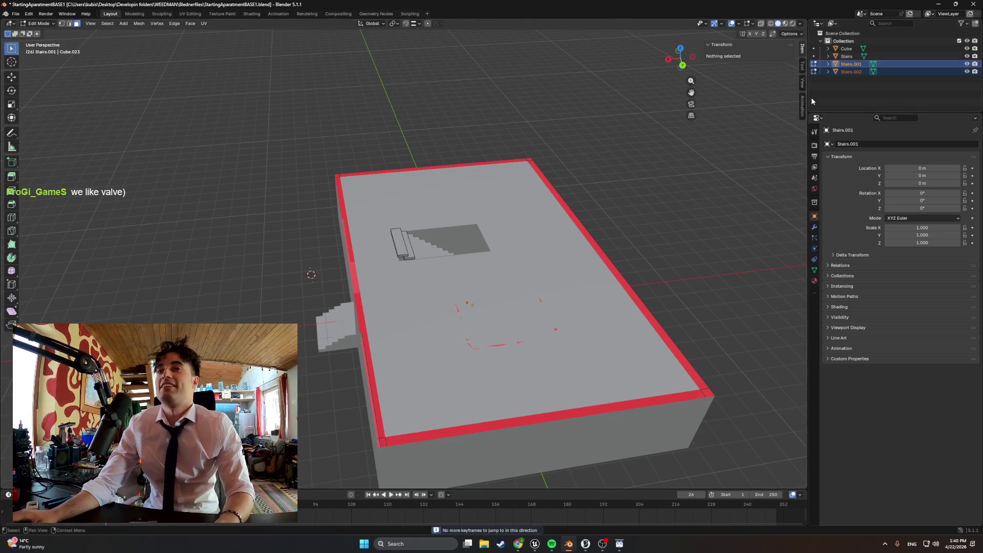
key("Tab")
scroll(417, 246, "up", 4)
left_click(454, 249)
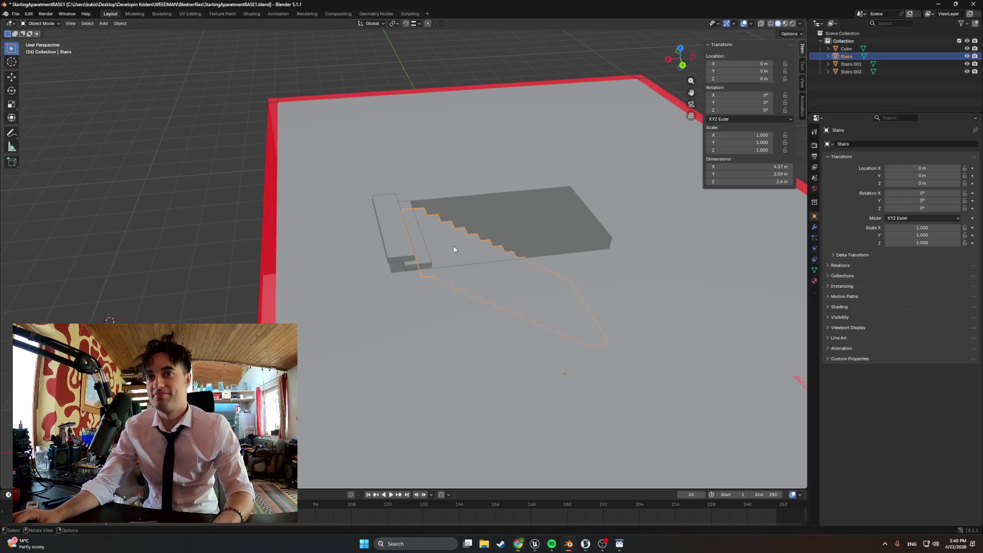
left_click(417, 249, "shift")
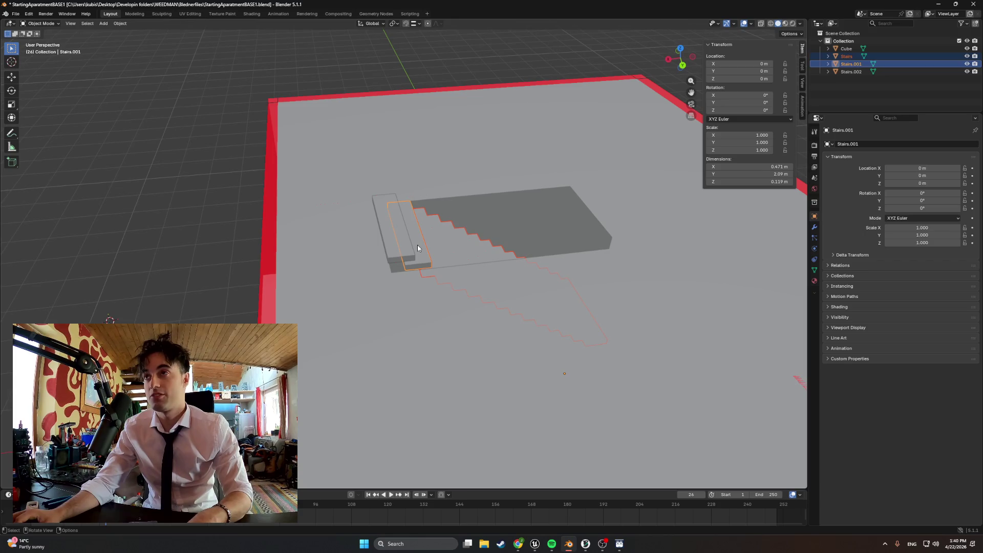
key("ctrl+j")
Step: Join Stairs.001 into Stairs.002, enter Edit Mode, and add Cube to the selection
left_click(393, 235, "shift")
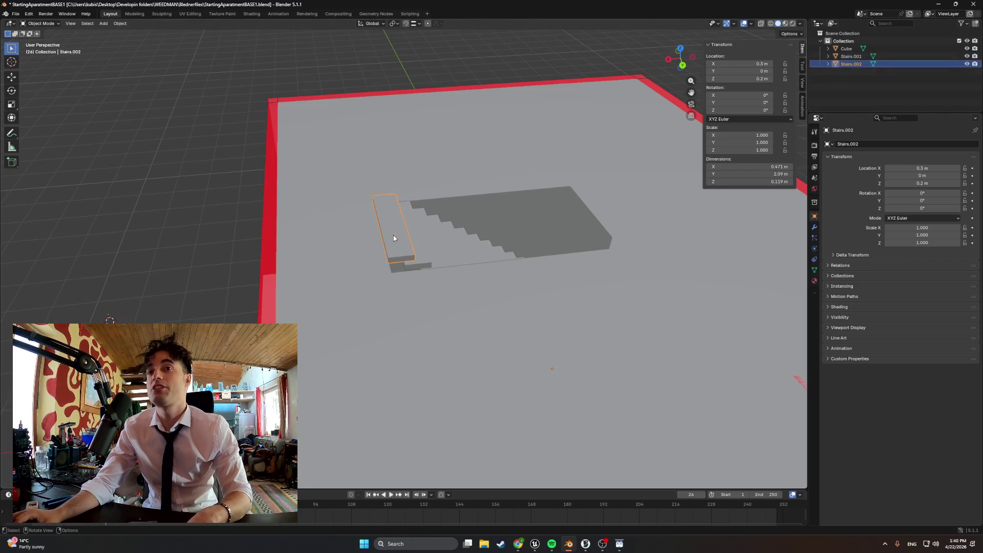
left_click(432, 238, "shift")
left_click(395, 237, "shift")
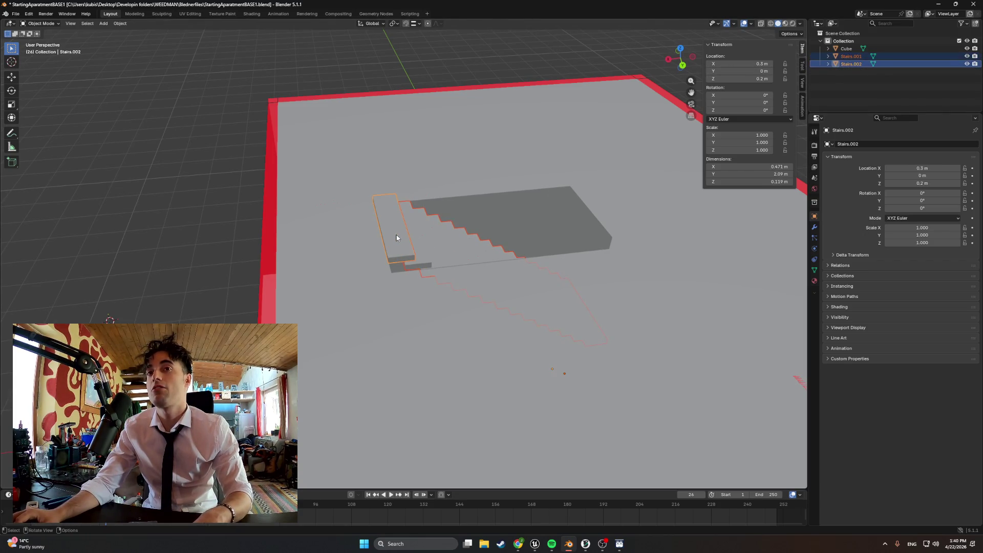
key("ctrl+j")
middle_click_drag(408, 235, 401, 269)
key("Tab")
scroll(401, 268, "down", 4)
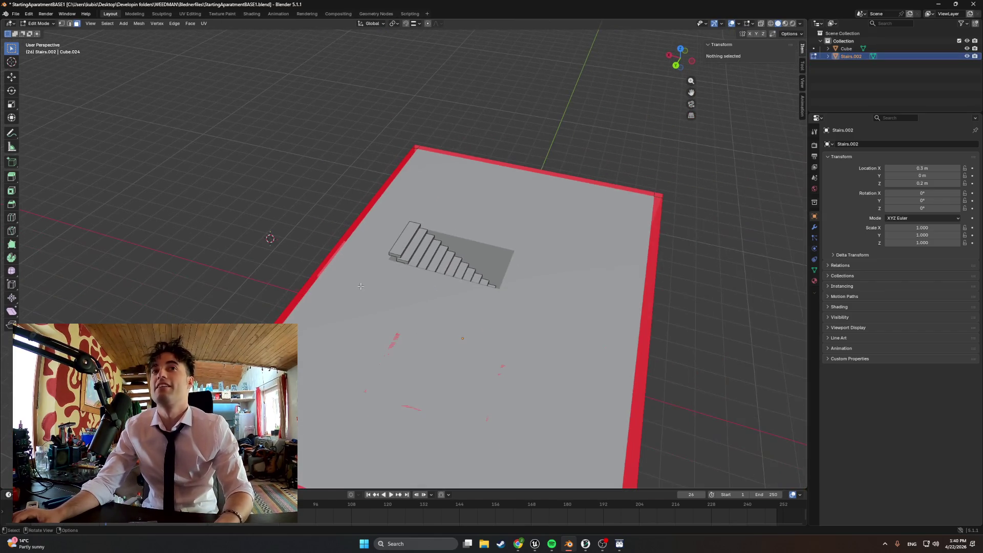
left_click(845, 49)
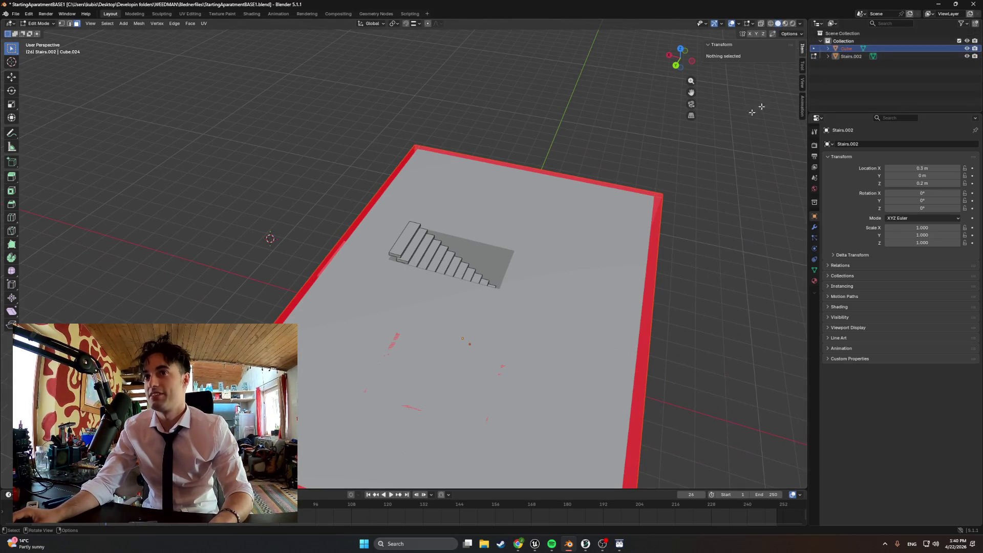
Step: In multi-object Edit Mode, select four roof faces of the Cube around the stair opening
key("Tab")
key("Tab")
middle_click_drag(518, 224, 359, 266)
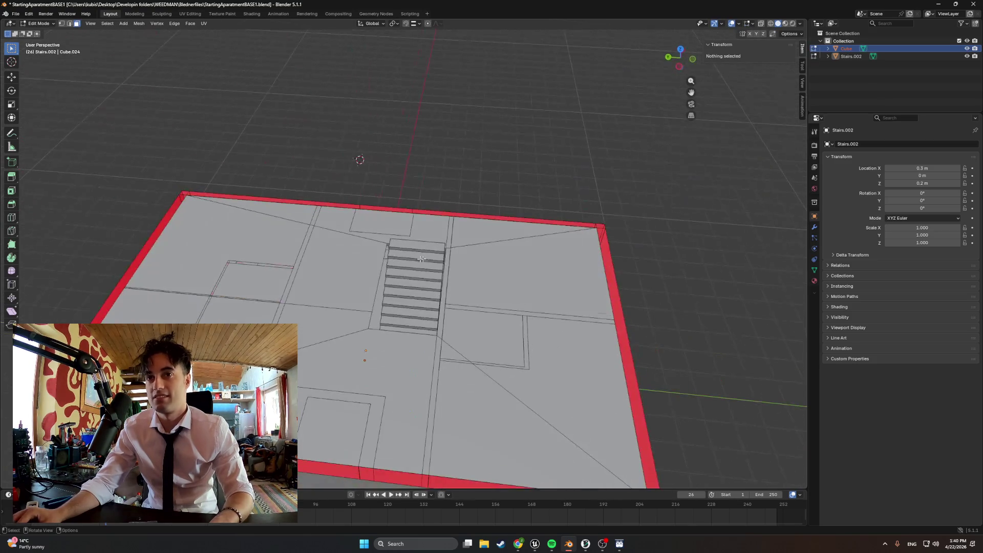
left_click(338, 273)
left_click(427, 231, "shift")
left_click(538, 287, "shift")
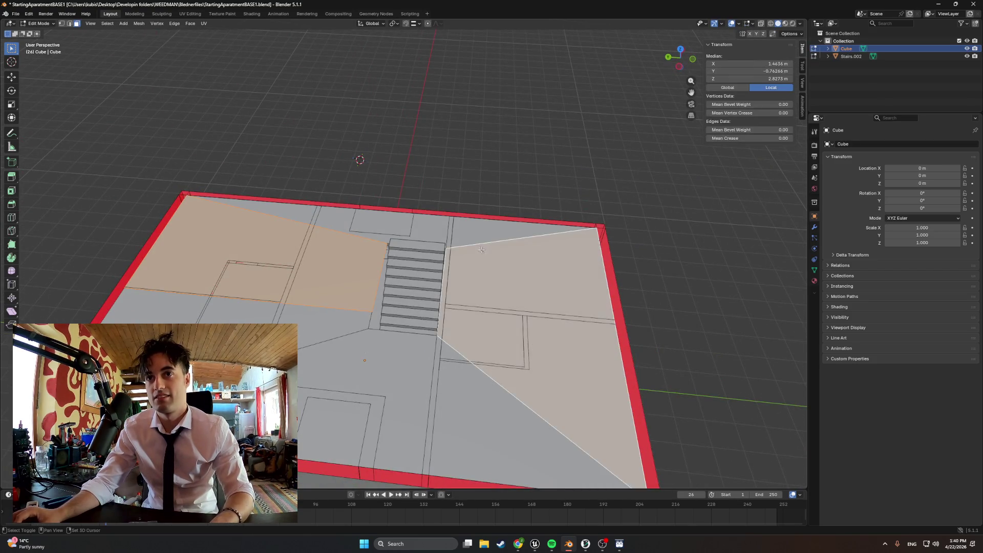
left_click(327, 360, "shift")
middle_click_drag(327, 360, 386, 241)
Step: Raise the selected roof faces along Z and inspect the sloped roof from above
key("g")
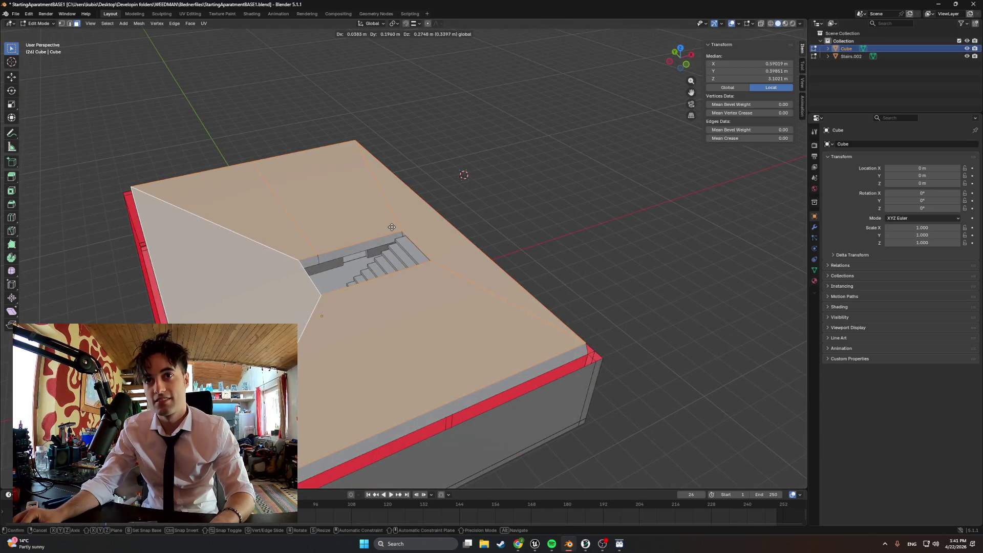
key("z")
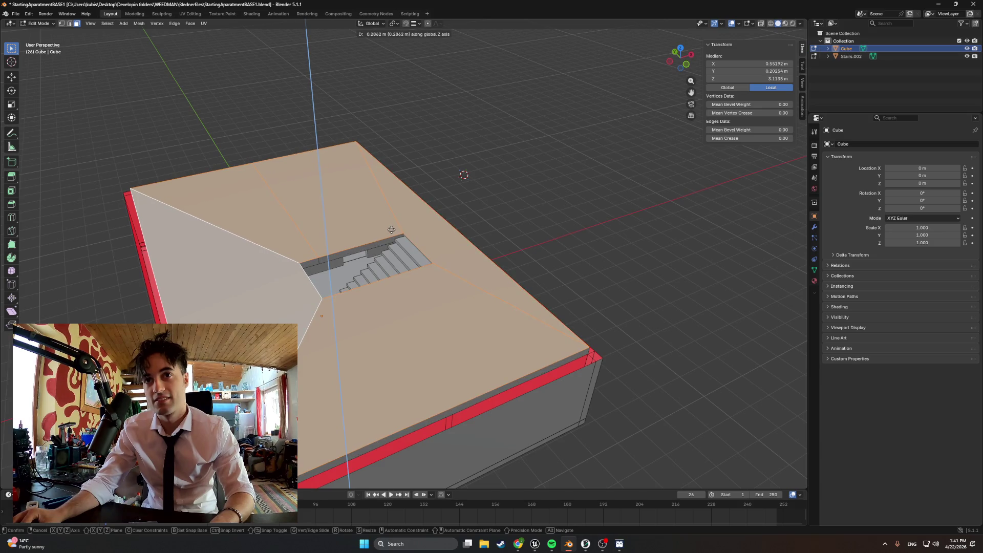
left_click(391, 228)
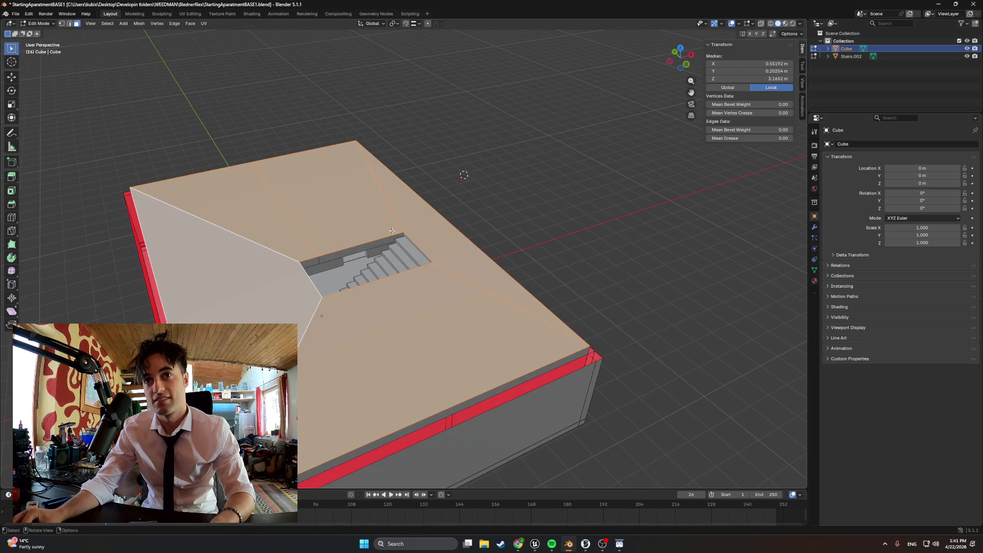
scroll(391, 228, "up", 5)
mouse_move(391, 229)
middle_mouse_down()
mouse_move(469, 242)
mouse_move(435, 248)
middle_mouse_up()
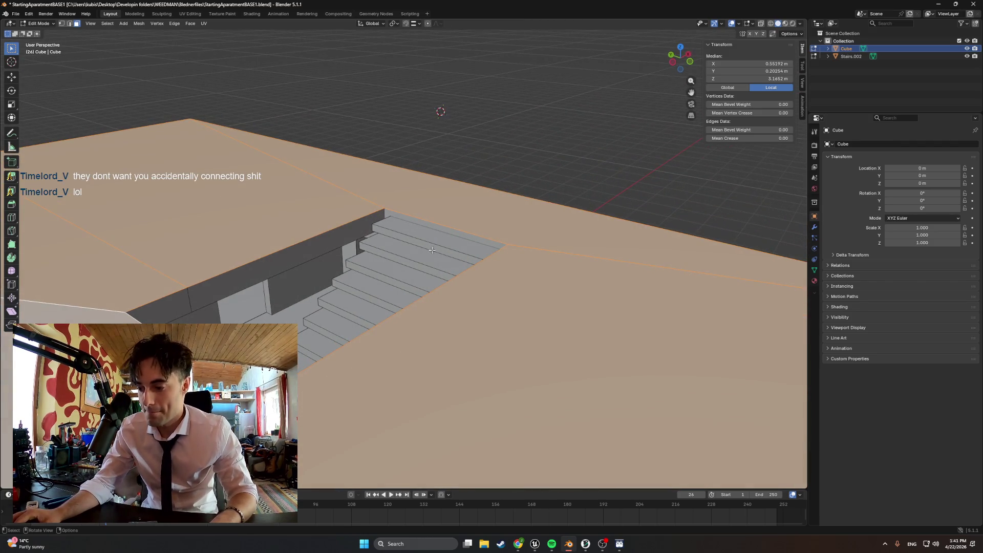
scroll(414, 259, "down", 3)
mouse_move(414, 259)
middle_mouse_down()
mouse_move(405, 265)
mouse_move(425, 269)
mouse_move(265, 259)
mouse_move(302, 260)
middle_mouse_up()
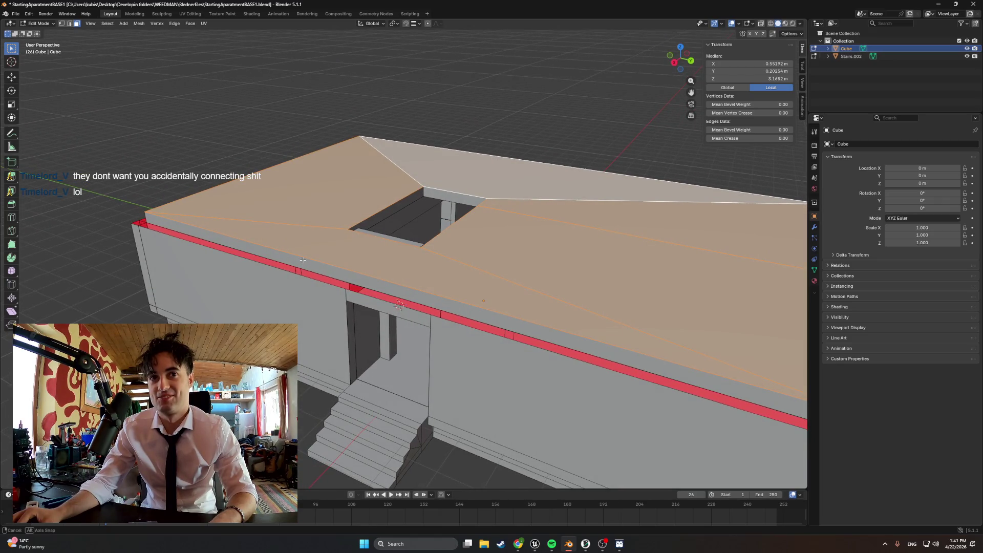
middle_click_drag(302, 261, 303, 260)
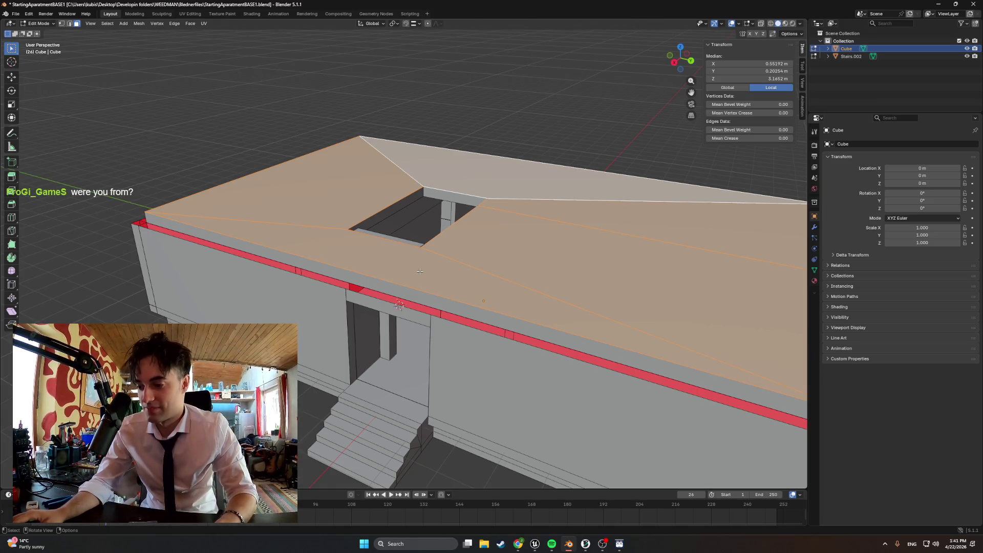
scroll(419, 271, "down", 5)
middle_click_drag(420, 271, 67, 37)
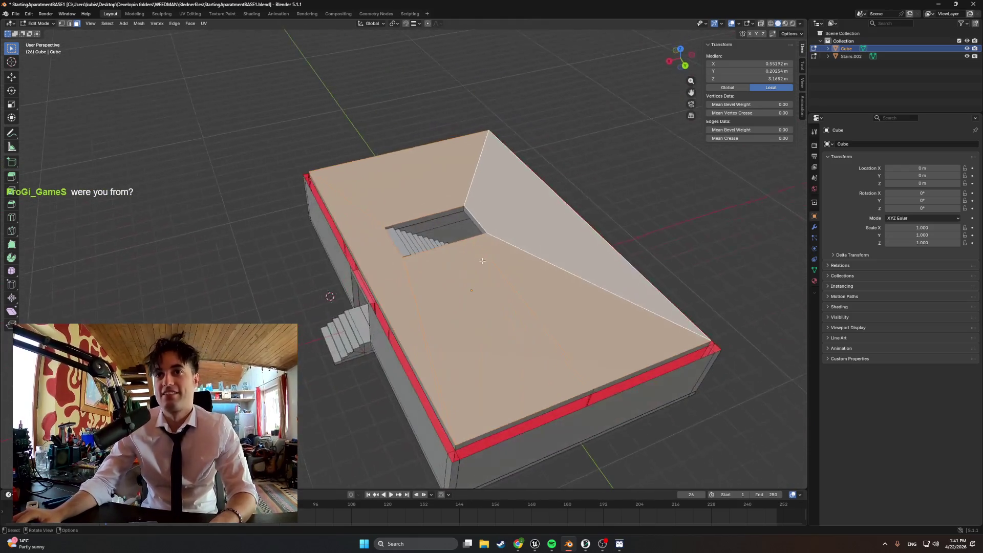
Step: Return the Cube to Object Mode
left_click(16, 14)
mouse_move(61, 130)
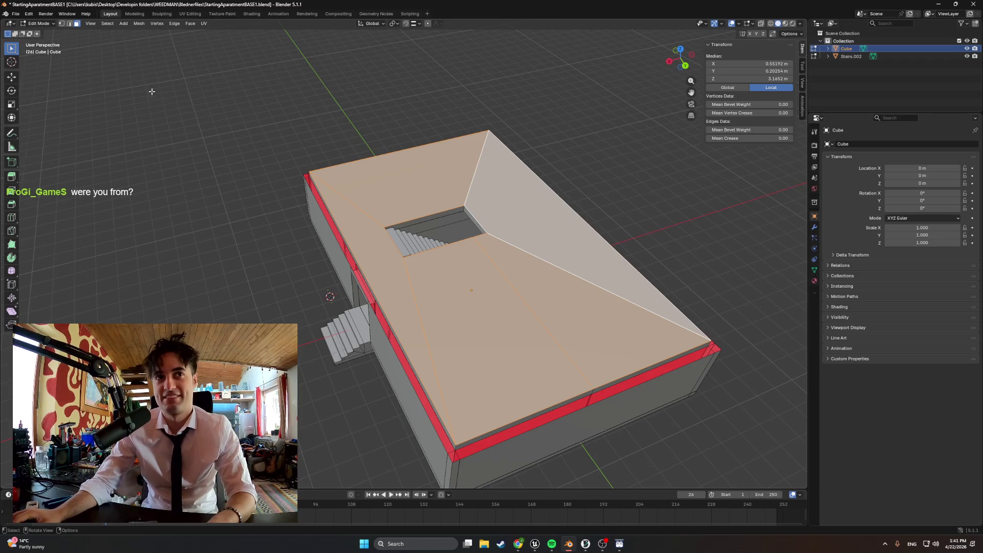
key("Tab")
Step: Export the model as FBX, overwriting the existing file, then export again into the Models folder
left_click(15, 14)
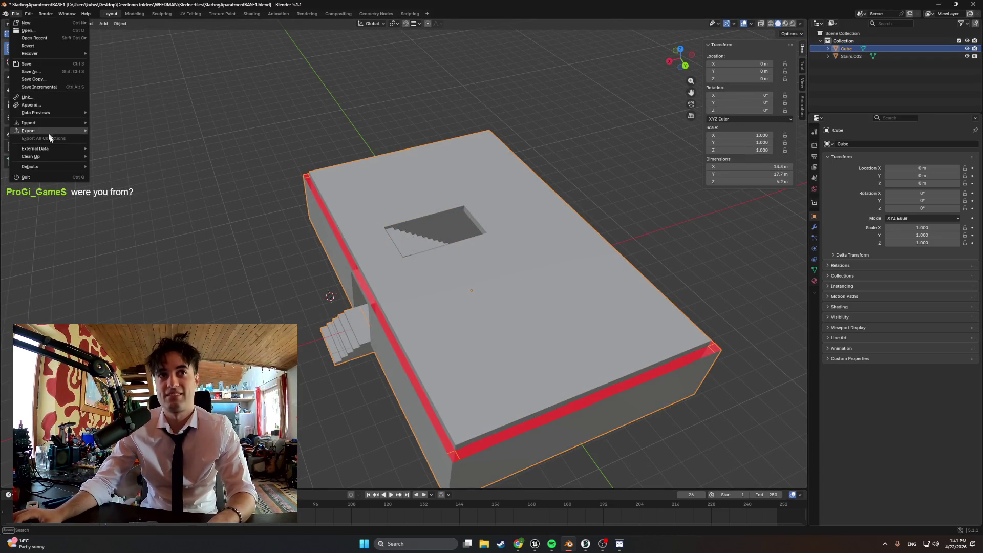
mouse_move(51, 130)
left_click(132, 191)
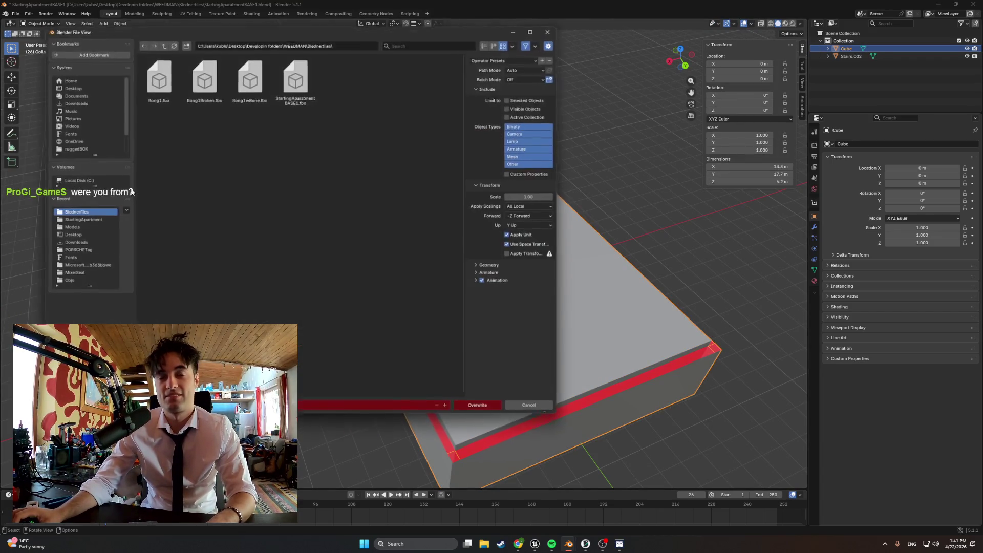
left_click(474, 409)
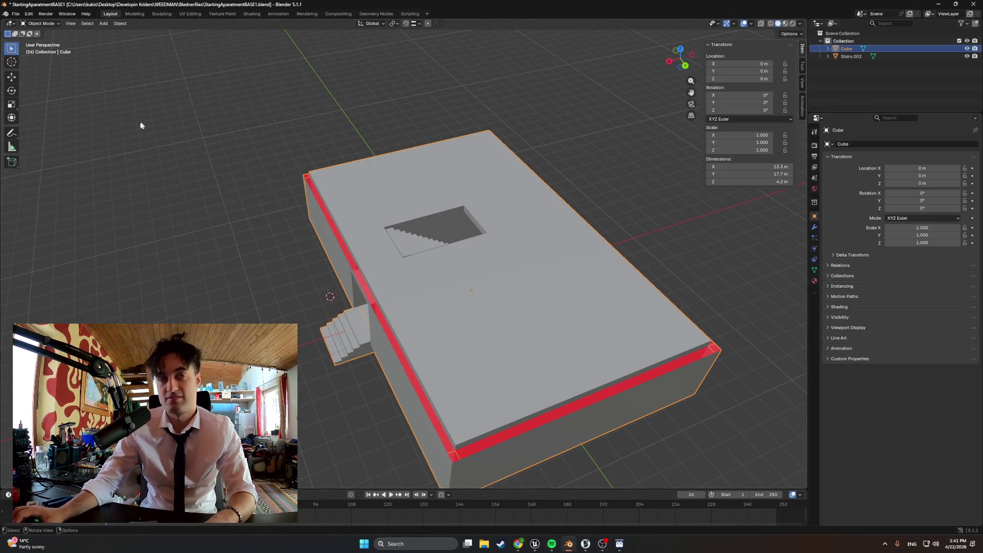
left_click(15, 14)
mouse_move(51, 132)
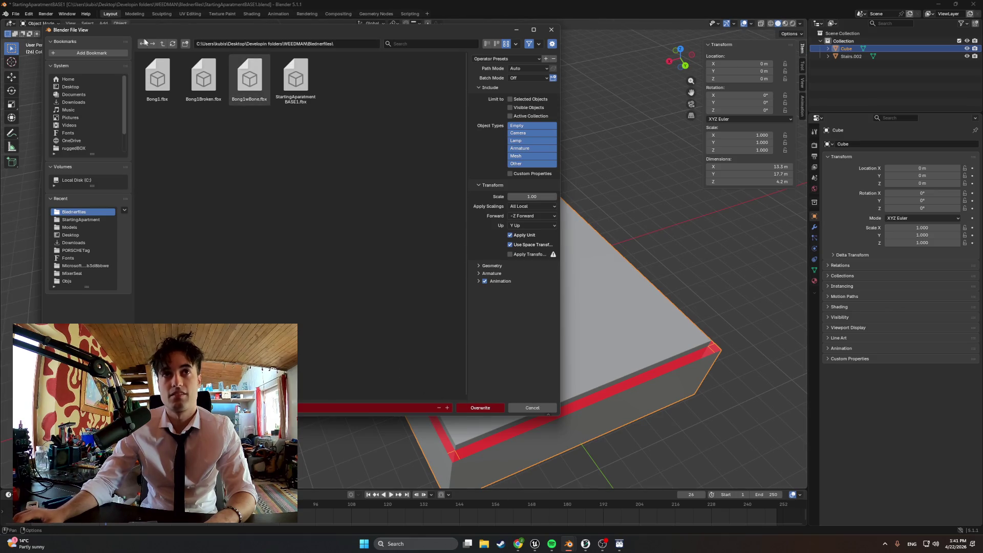
left_click(97, 227)
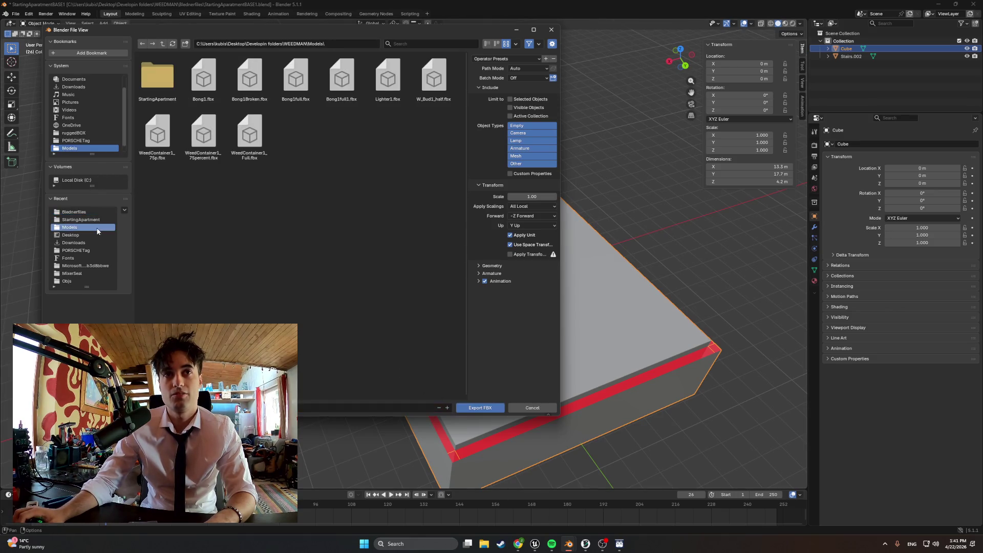
left_click(474, 411)
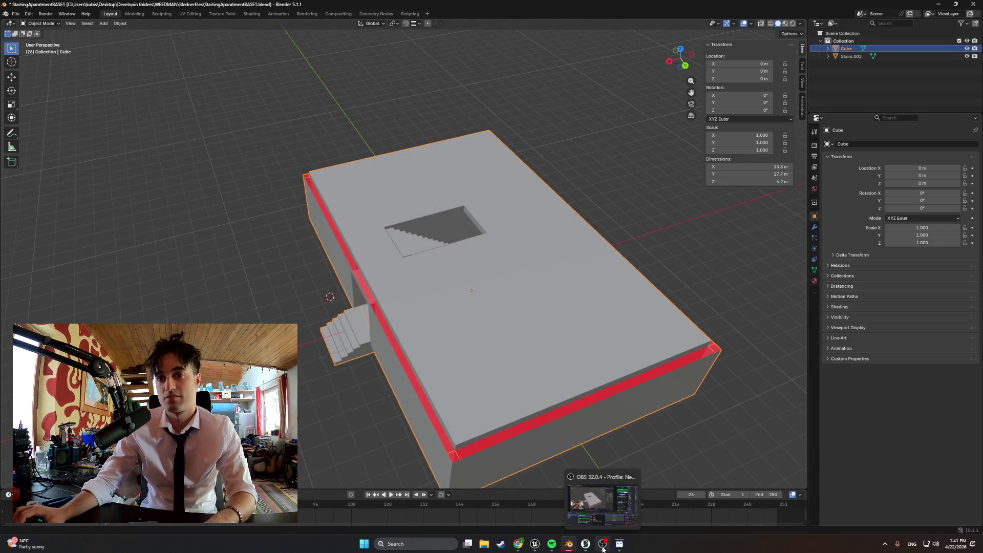
Step: Export FBX into Models/StartingApartment, overwriting StartingApartmentBASE1.fbx
left_click(15, 14)
mouse_move(59, 130)
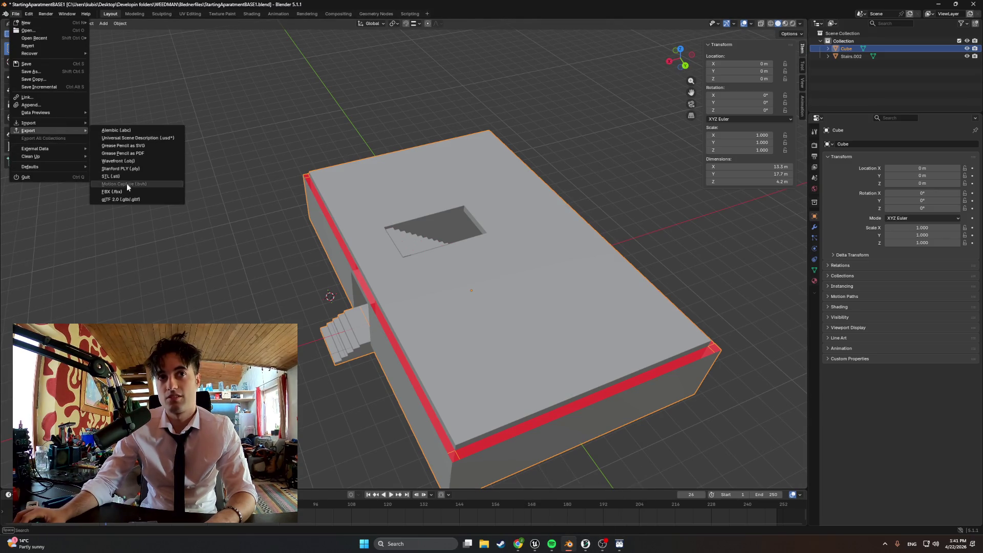
left_click(127, 184)
left_click(146, 91)
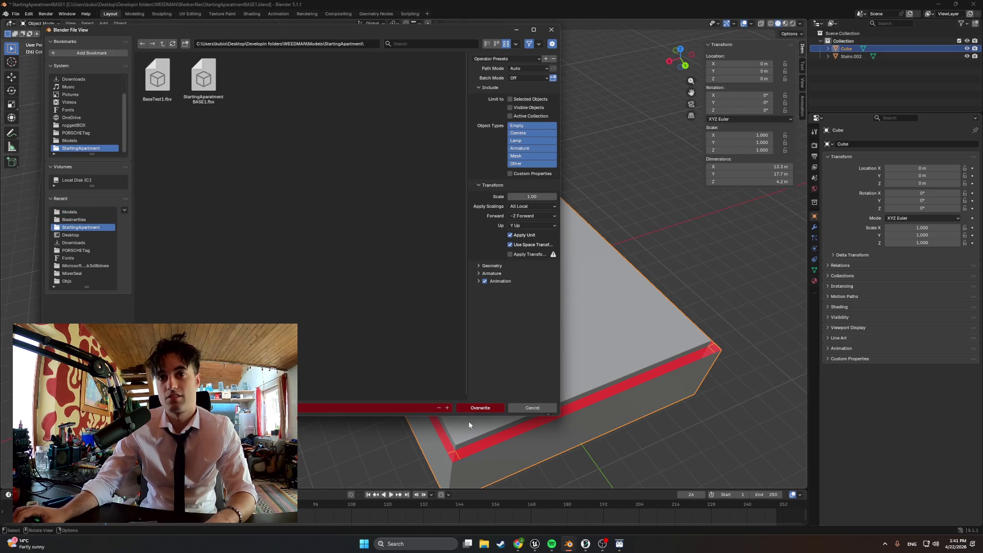
left_click(478, 408)
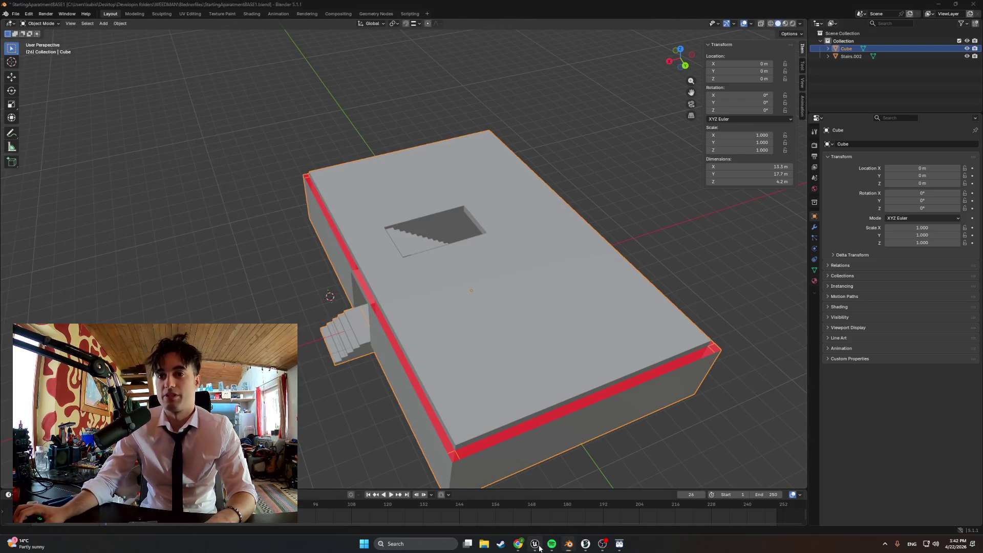
left_click(536, 545)
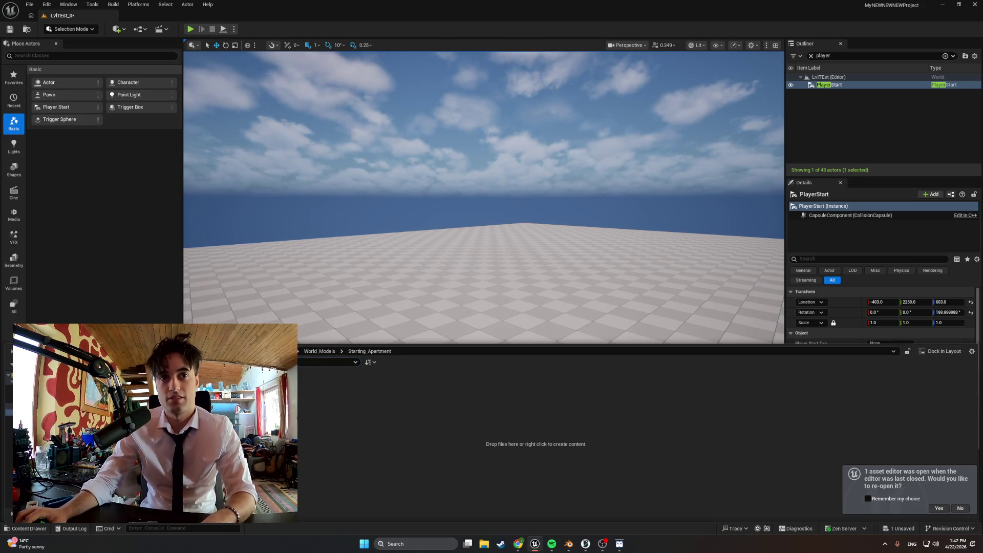
Step: Import StartingAparatmentBASE1.fbx from Desktop's Models/StartingApartment folder with default import options
left_click(49, 351)
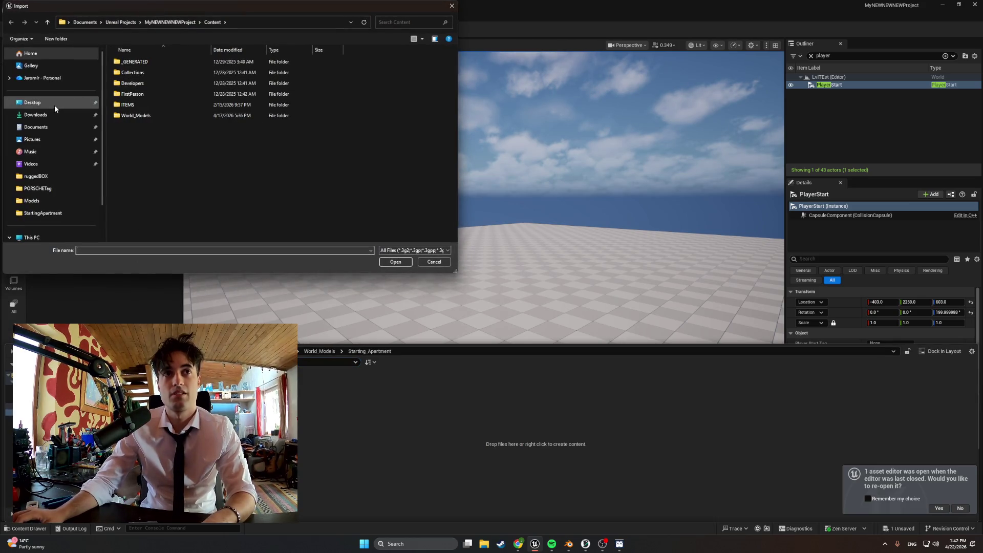
left_click(33, 103)
double_click(224, 70)
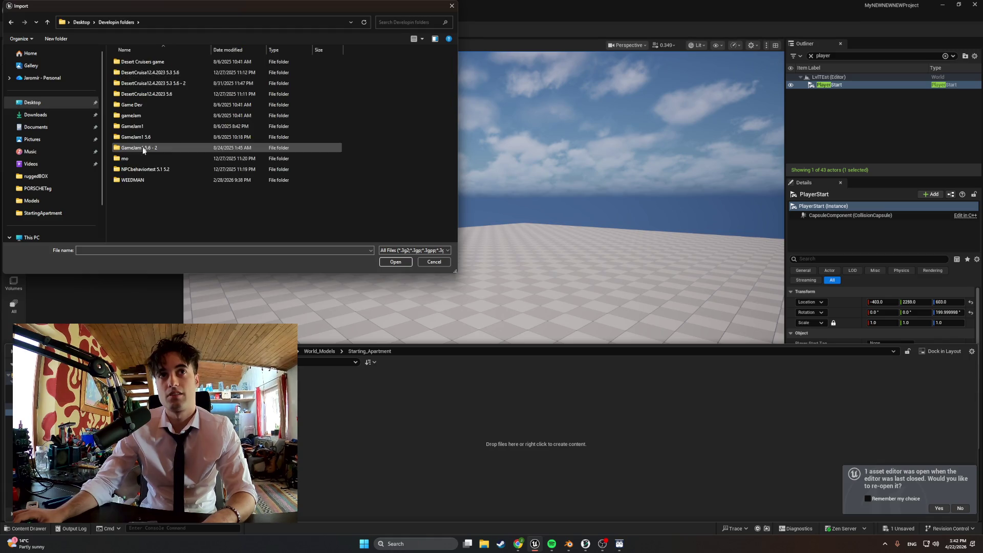
double_click(144, 180)
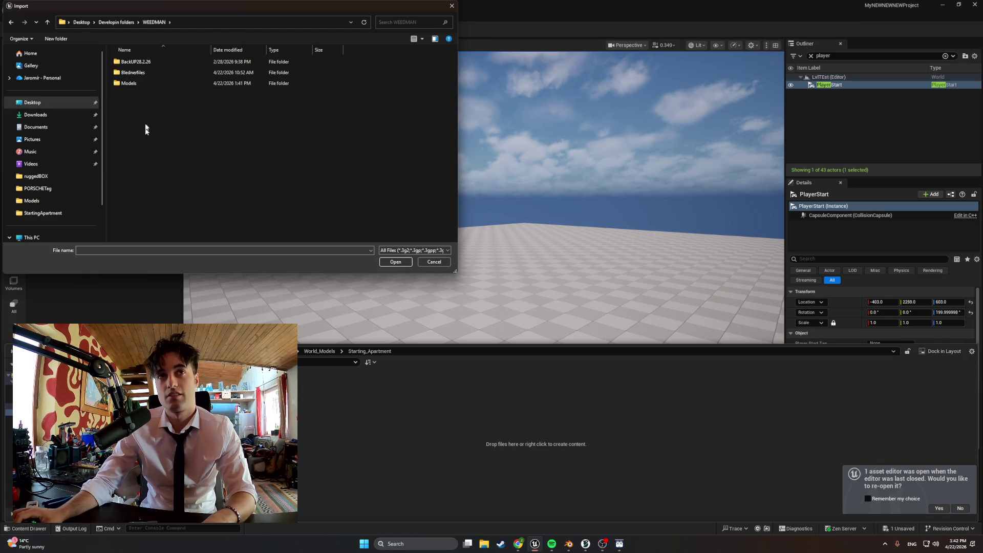
double_click(141, 83)
double_click(135, 61)
double_click(135, 72)
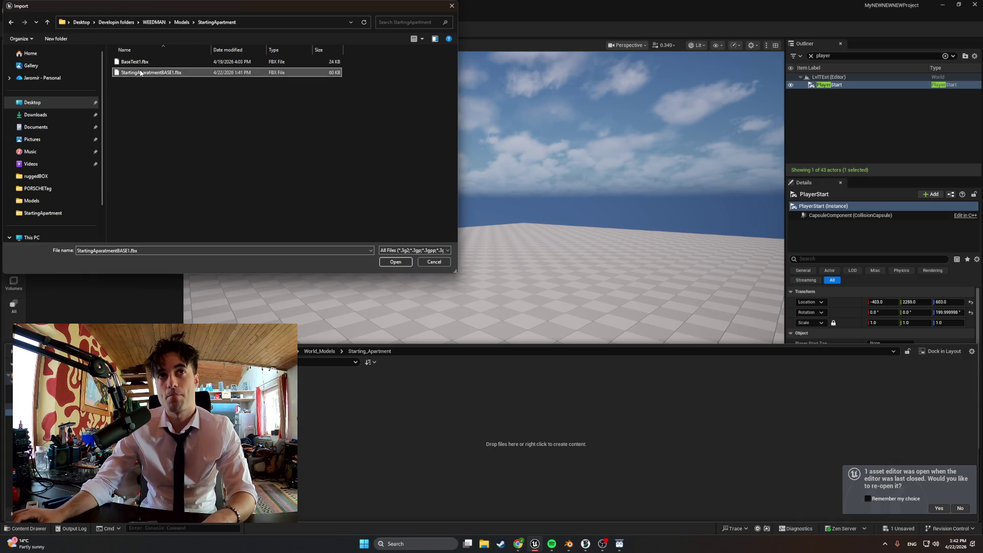
left_click(597, 502)
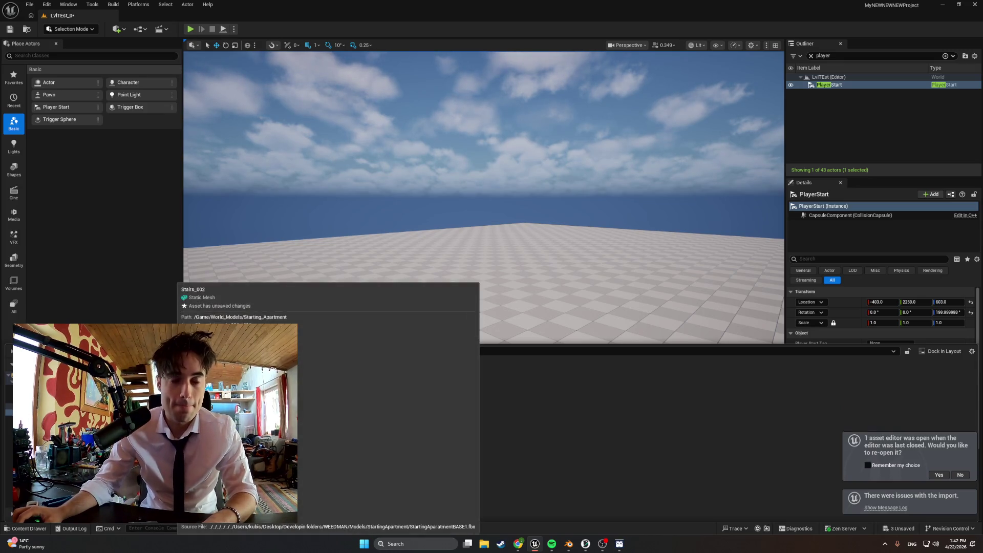
Step: Drag the imported apartment meshes into the level and raise them to Z 65
mouse_move(128, 368)
left_mouse_down()
mouse_move(432, 277)
mouse_move(435, 264)
left_mouse_up()
key("Right")
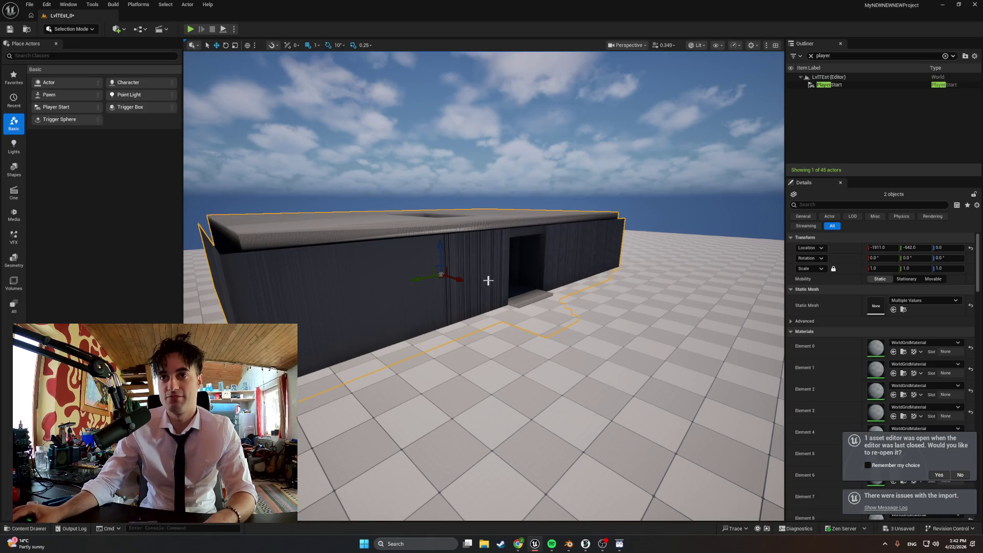
left_click_drag(434, 249, 439, 231)
mouse_move(478, 263)
right_mouse_down()
mouse_move(435, 264)
mouse_move(576, 266)
mouse_move(553, 246)
mouse_move(528, 274)
right_mouse_up()
key("ctrl+space")
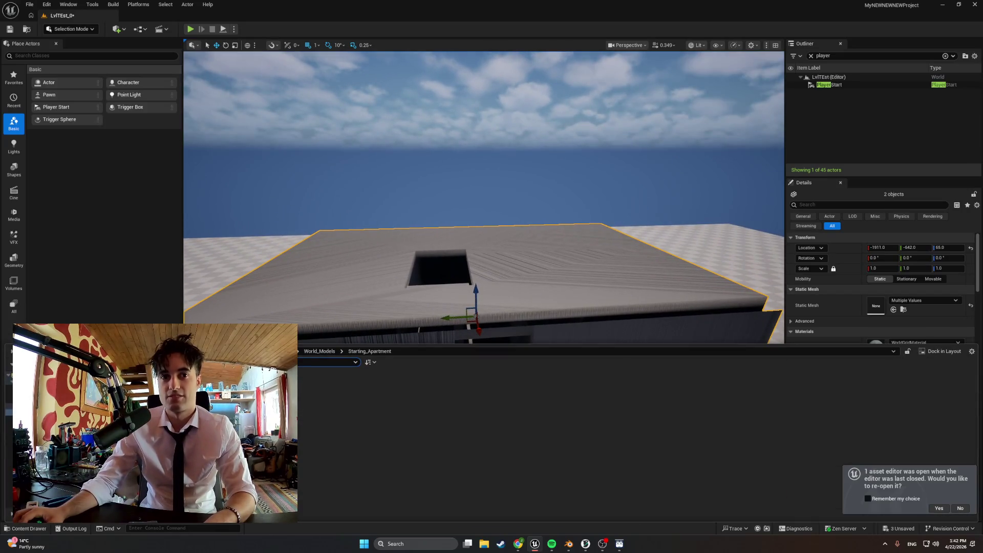
scroll(843, 266, "down", 10)
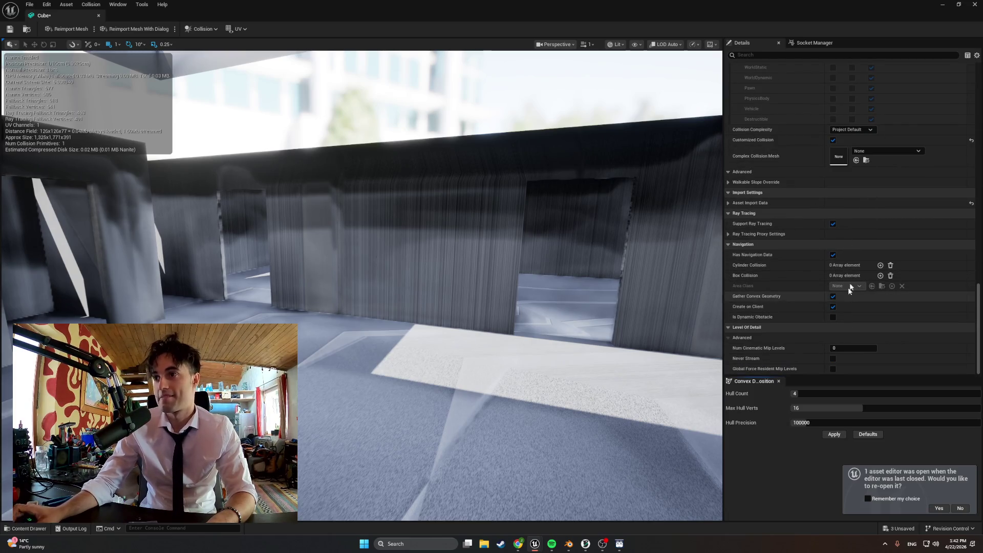
Step: Set the Cube mesh's Collision Complexity to Use Complex Collision As Simple and save it
left_click(860, 134)
left_click(860, 148)
left_click(865, 130)
left_click(865, 161)
left_click(10, 29)
Step: Give Stairs_002 Use Complex Collision As Simple too, then close the mesh editor
left_click(31, 530)
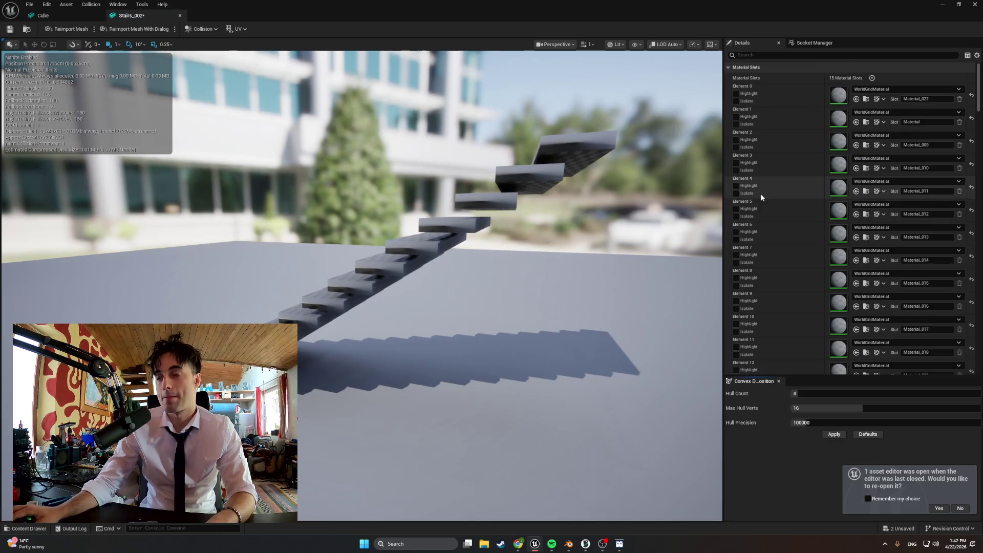
scroll(788, 196, "down", 10)
scroll(790, 200, "down", 15)
left_click(866, 142)
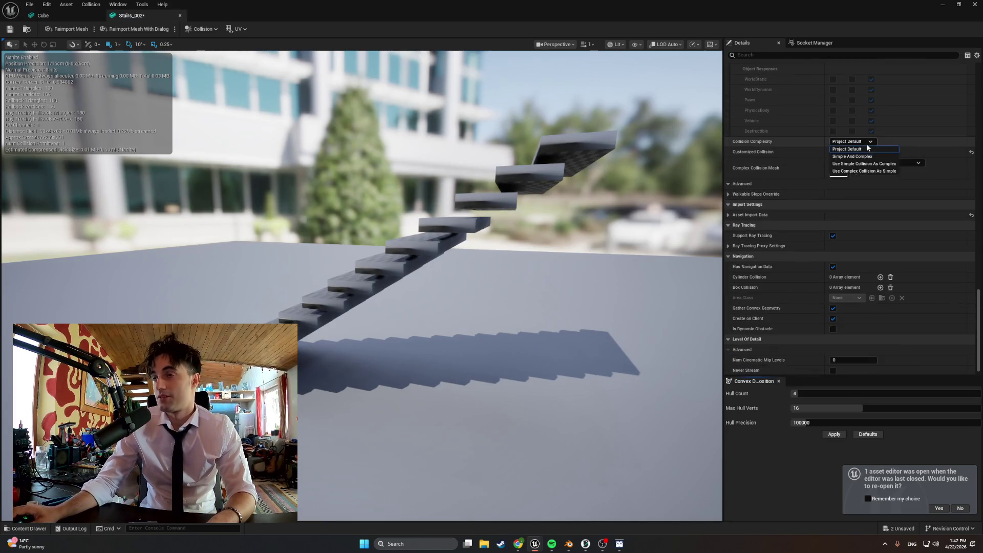
left_click(850, 171)
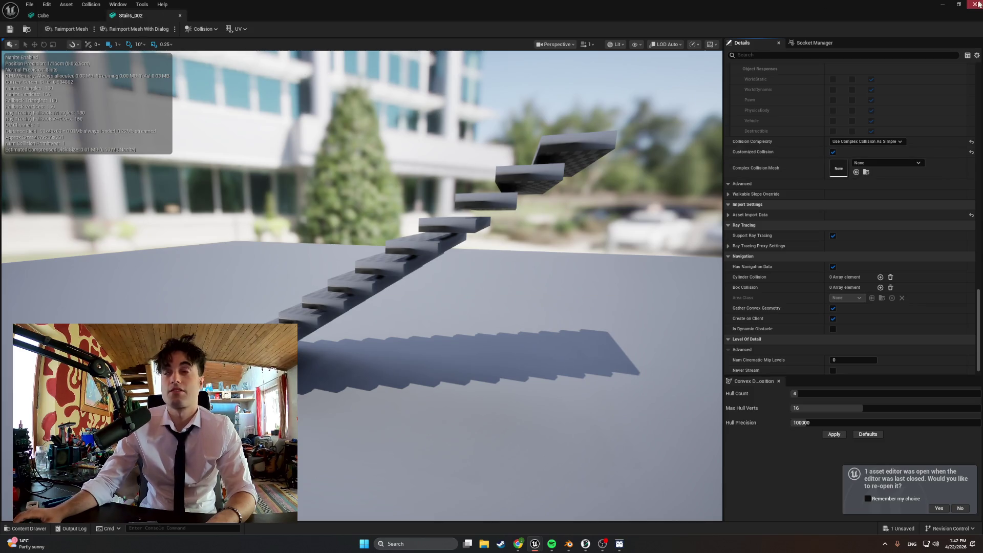
left_click(942, 4)
scroll(479, 349, "up", 3)
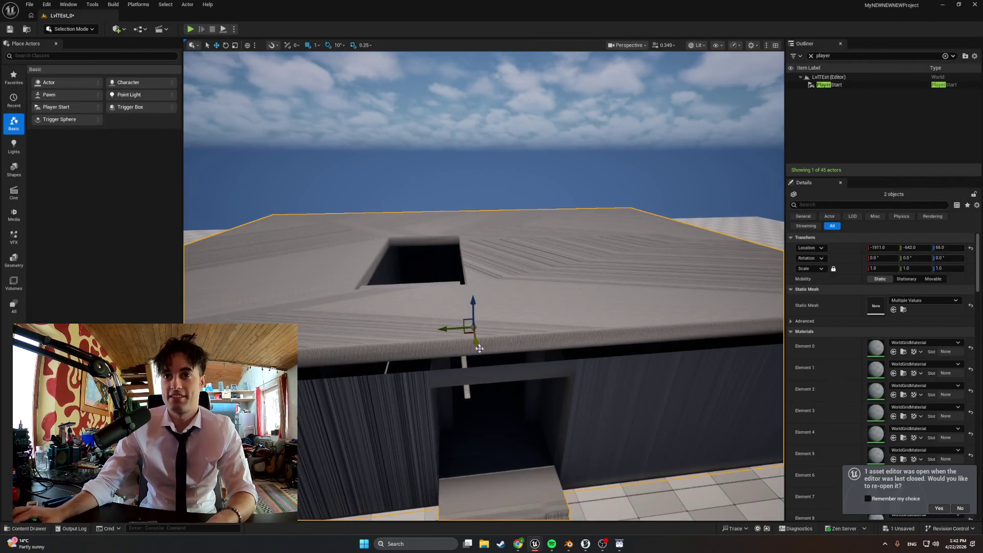
Step: Add a point light inside the apartment, lower it to Z 223, and start a play test
left_click(117, 29)
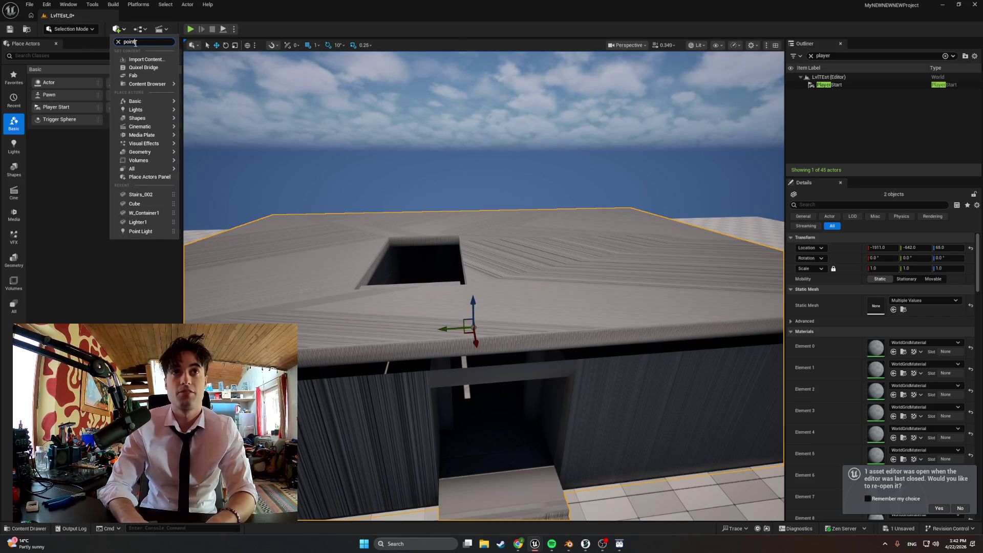
left_click(139, 51)
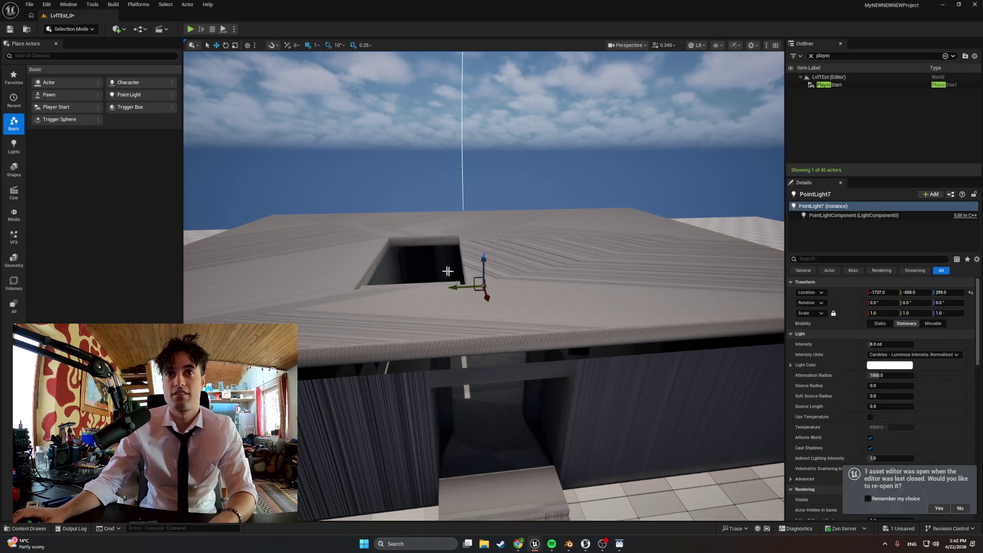
right_click_drag(494, 266, 494, 266)
right_click_drag(569, 152, 569, 152)
left_click_drag(548, 185, 548, 305)
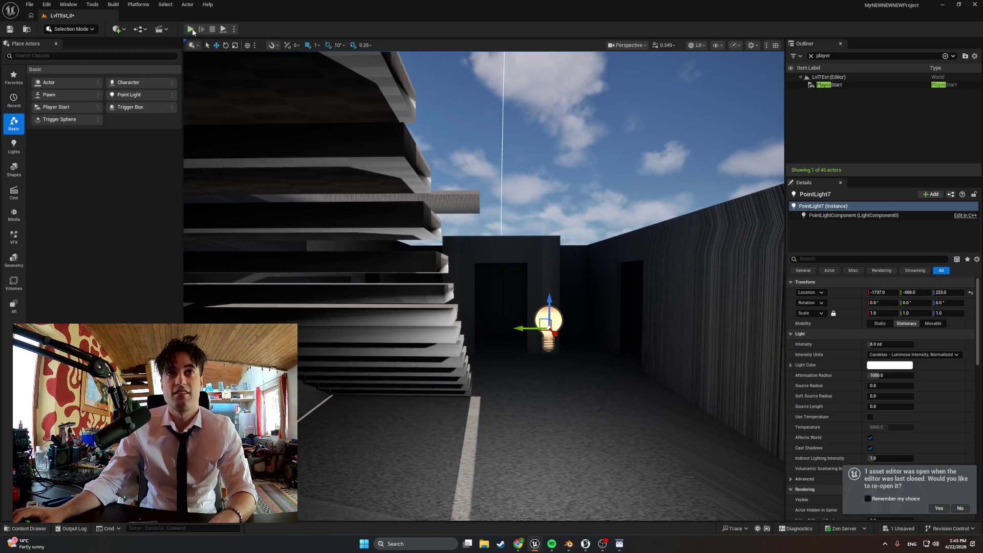
left_click(191, 29)
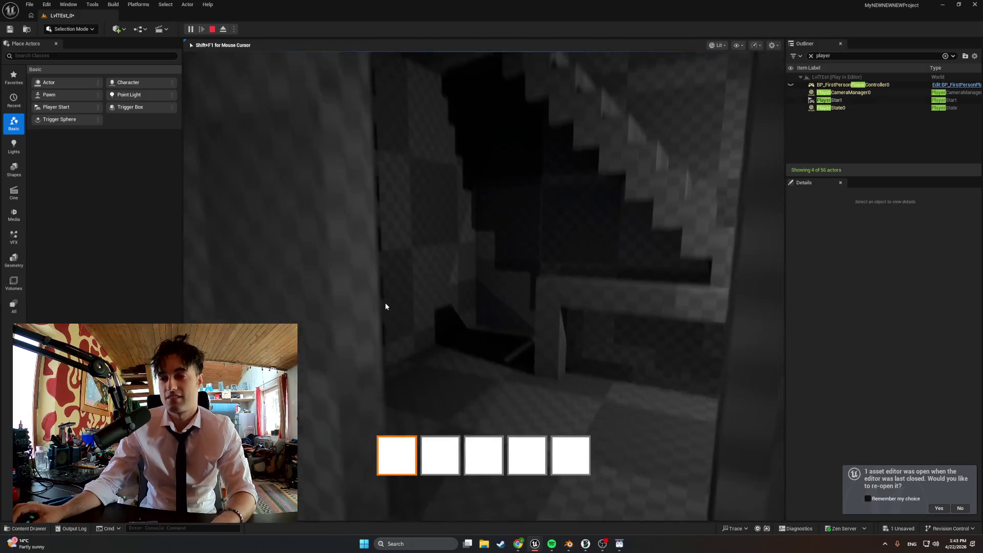
Step: Stop play, move PlayerStart to the ground beside the entrance steps (-1024, -945, 143), and replay
key("Escape")
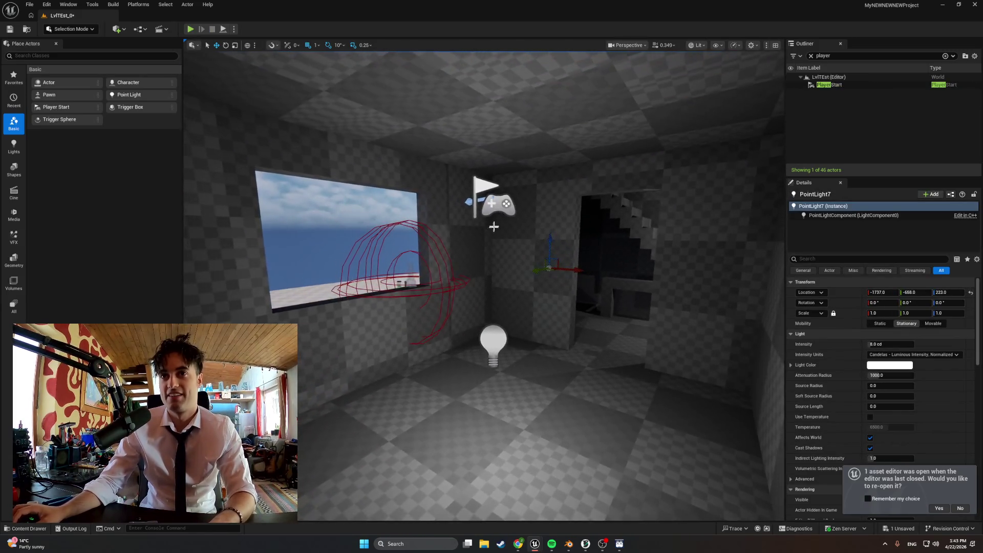
left_click(470, 219)
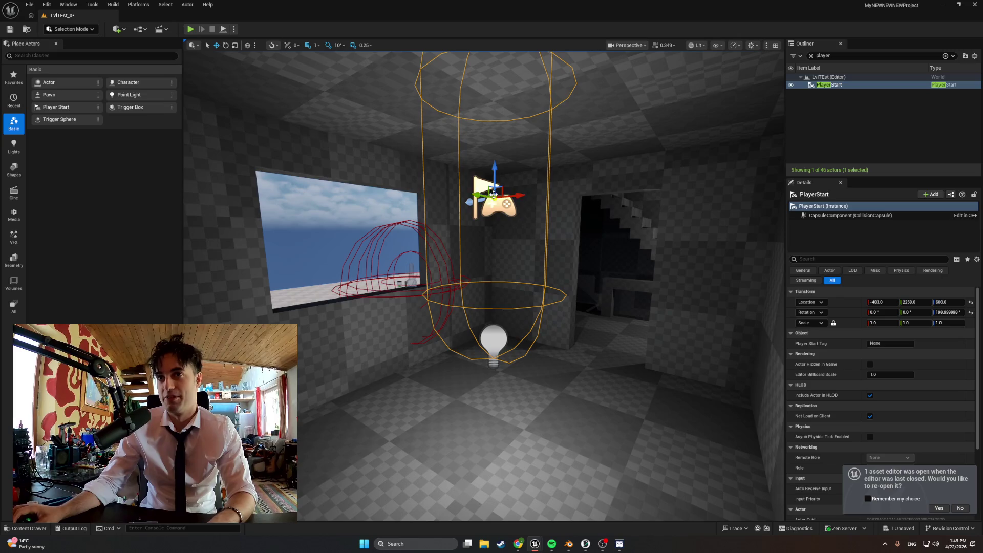
left_click_drag(491, 196, 389, 204, "shift")
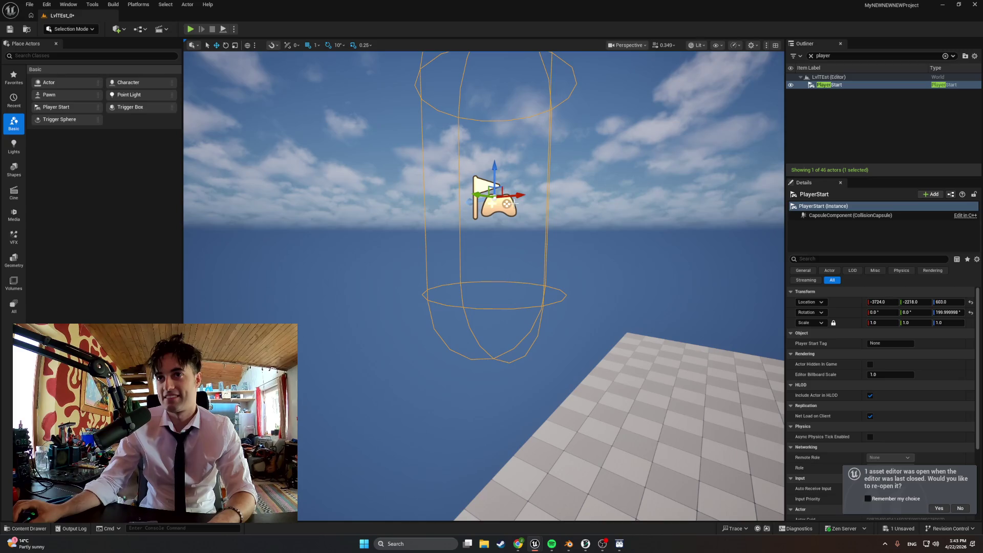
left_click_drag(389, 204, 424, 169, "shift")
right_click_drag(314, 218, 381, 176)
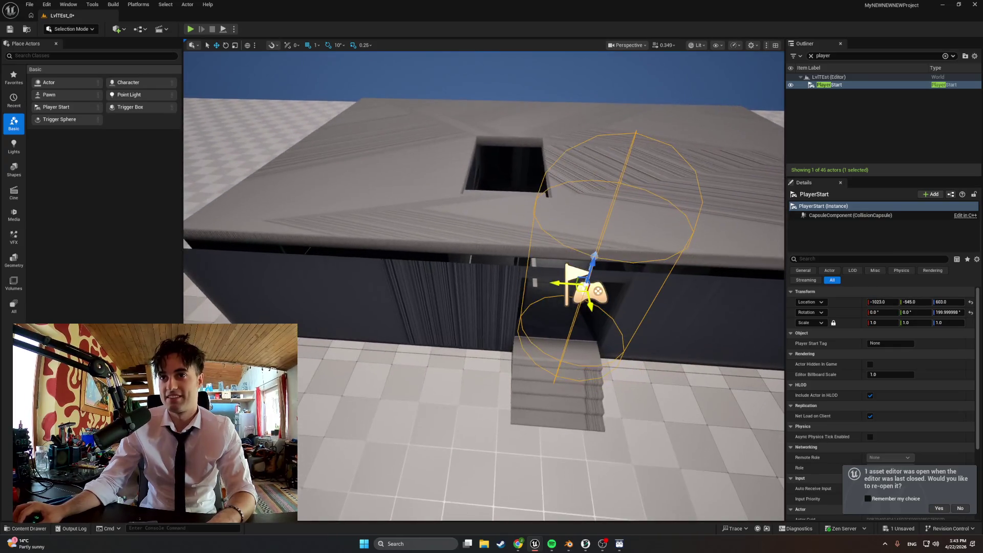
left_click_drag(591, 257, 592, 297, "shift")
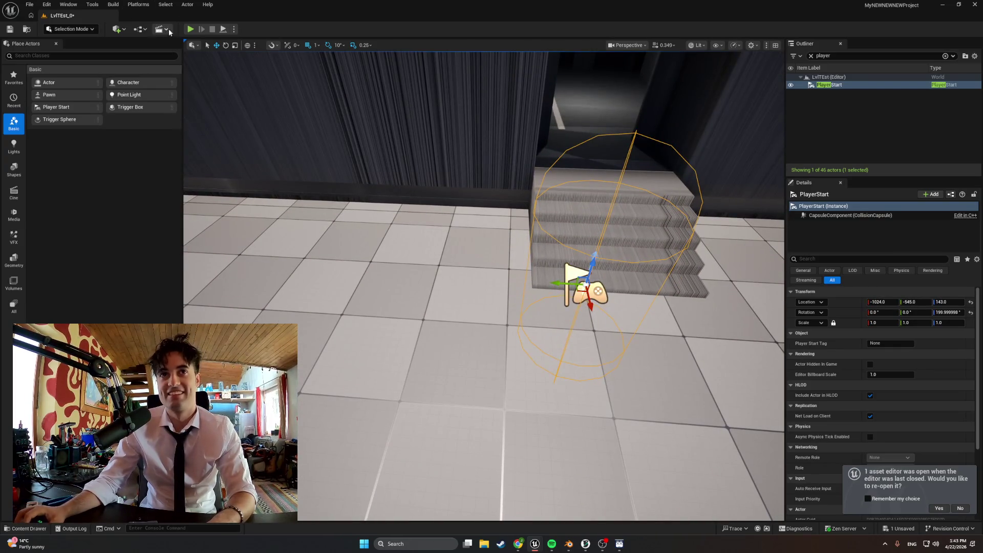
left_click(190, 29)
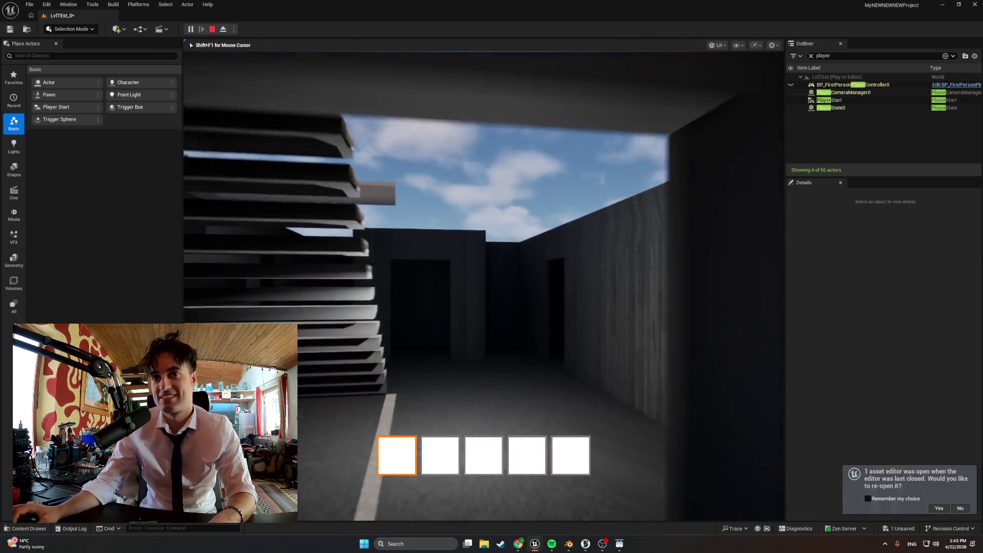
Step: Walk the player past the walls and look down and up the staircase
key("w")
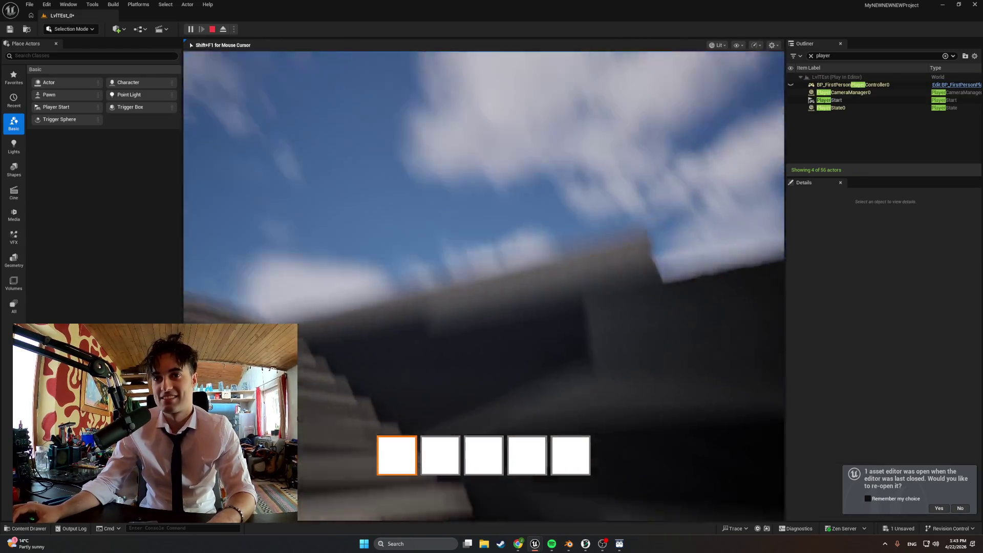
key("w")
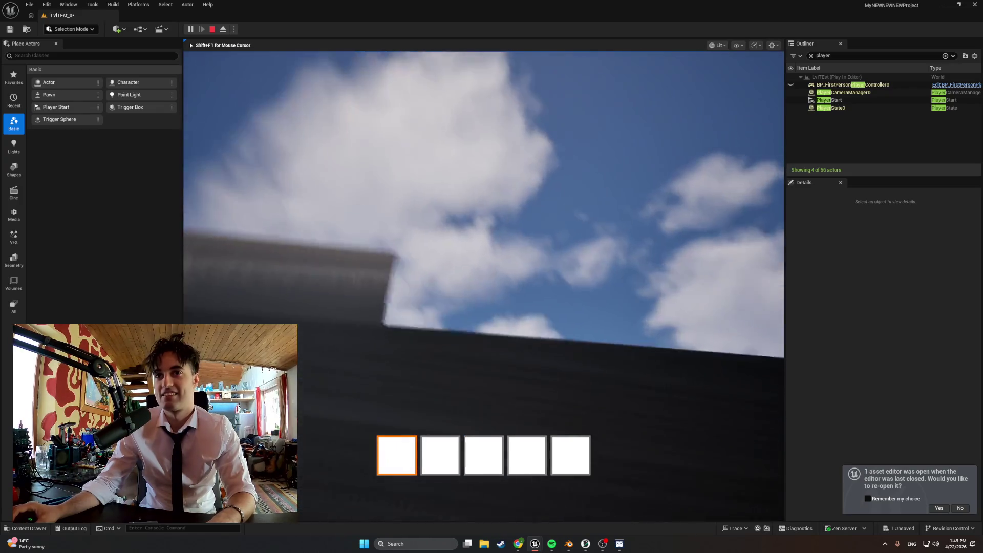
key("w")
key("w")
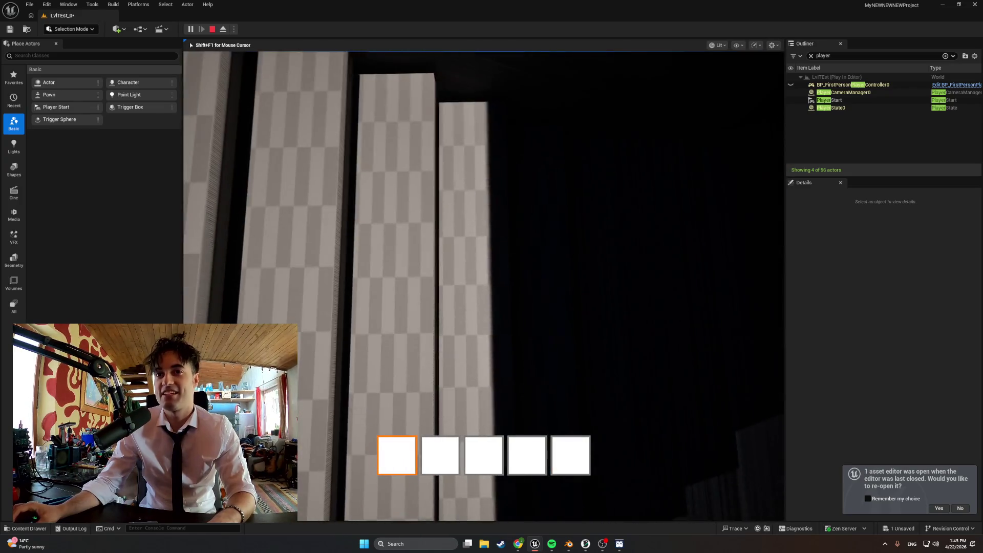
key("w")
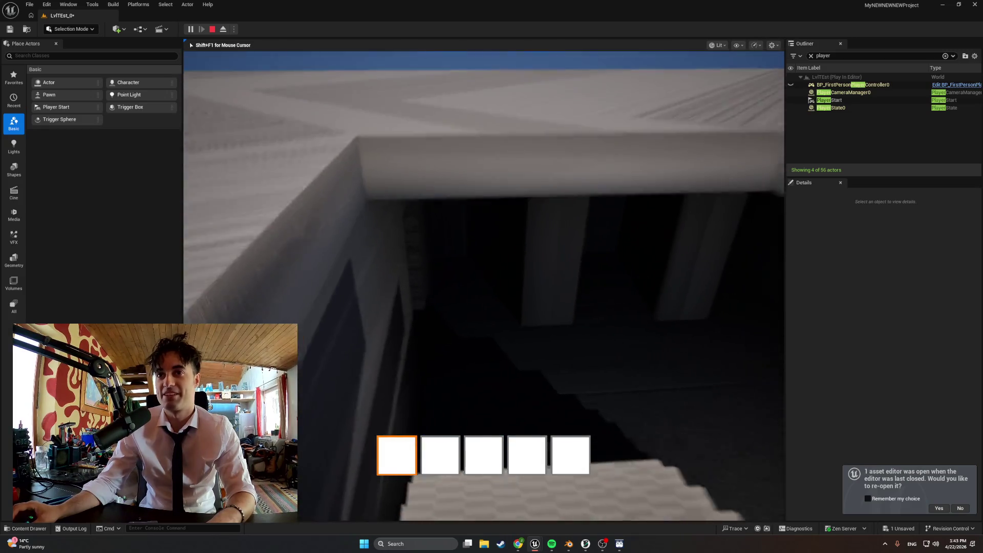
key("w")
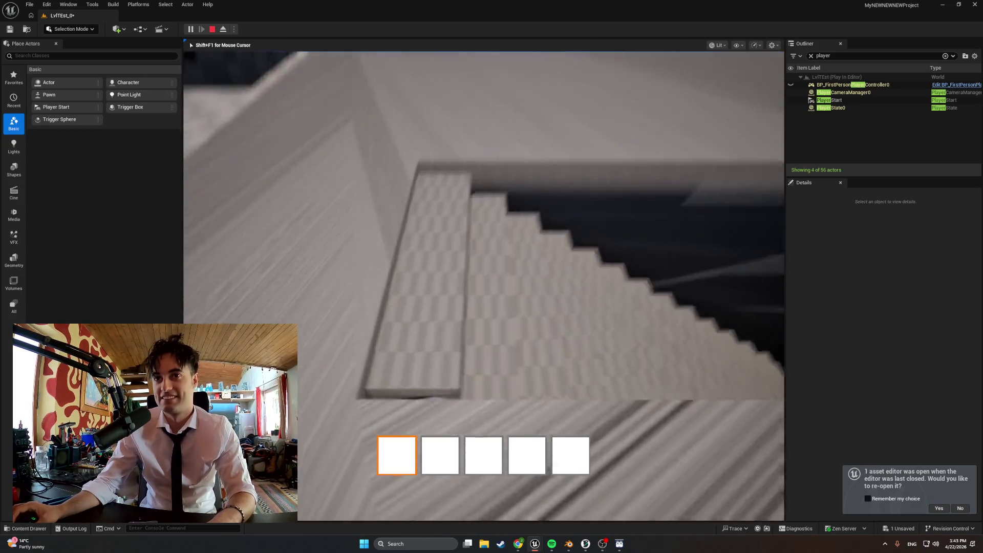
key("w")
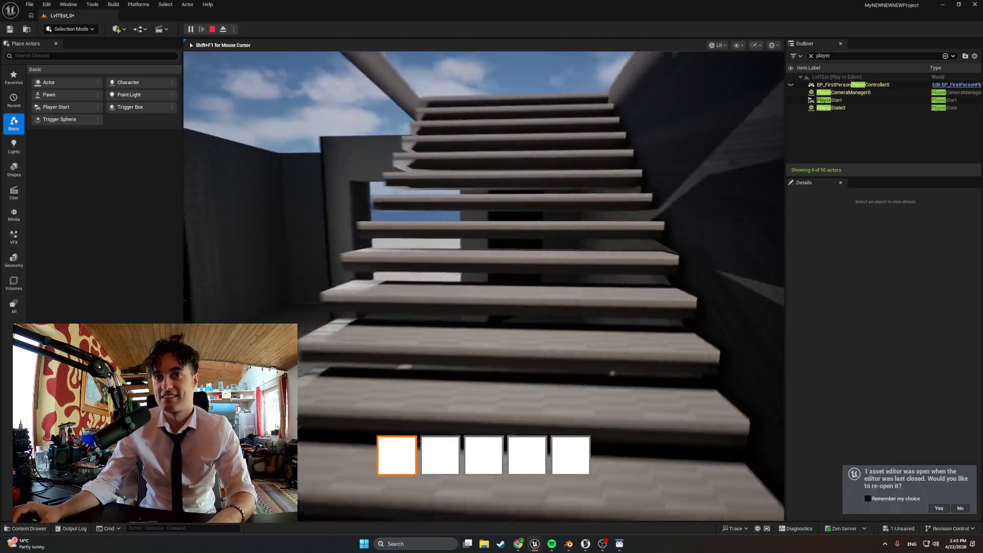
key("w")
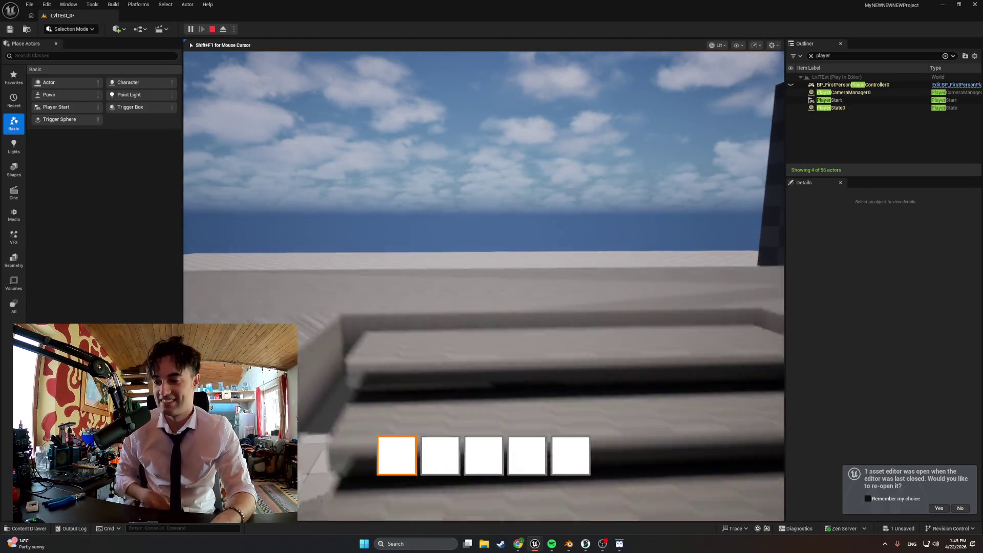
Step: Walk through the dark room and back to the staircase, then end the play session
key("w")
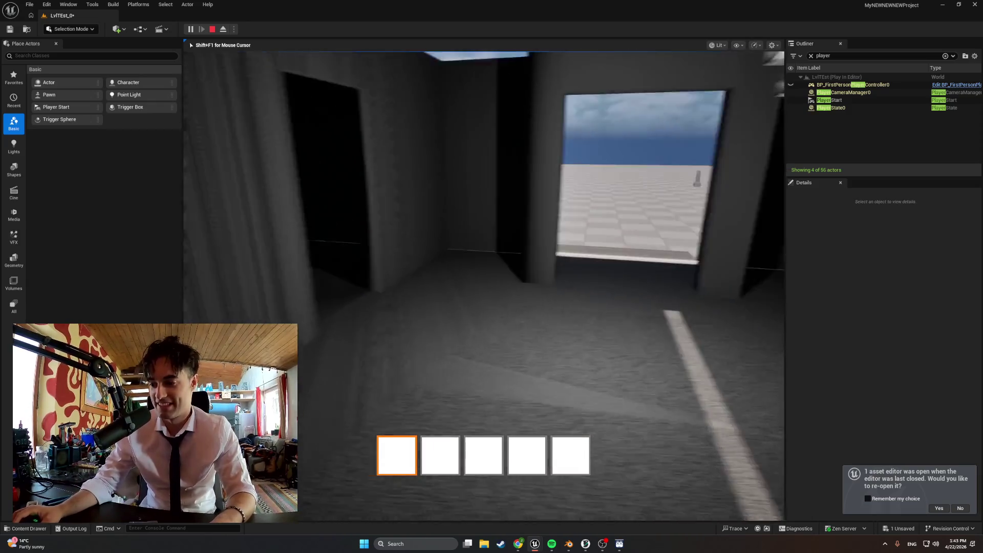
key("w")
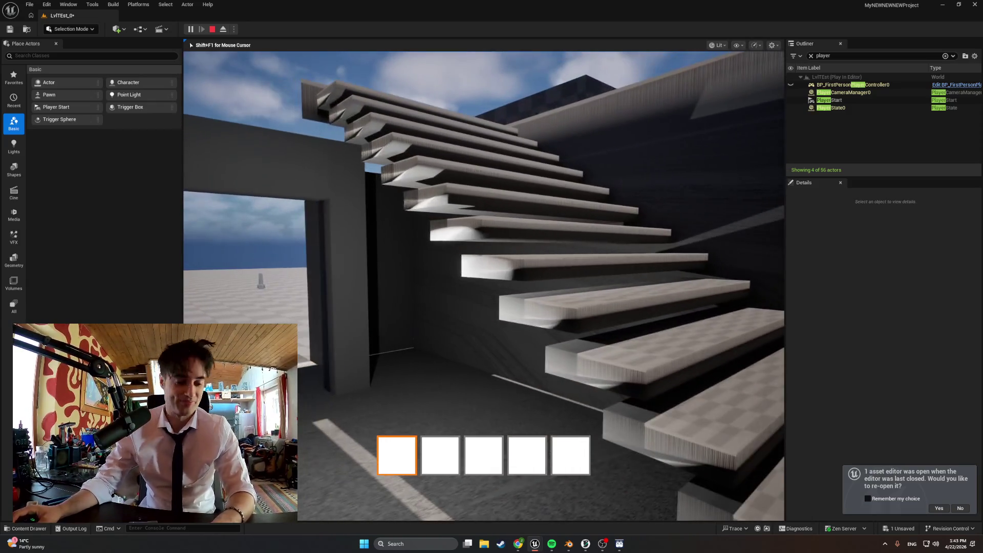
key("w")
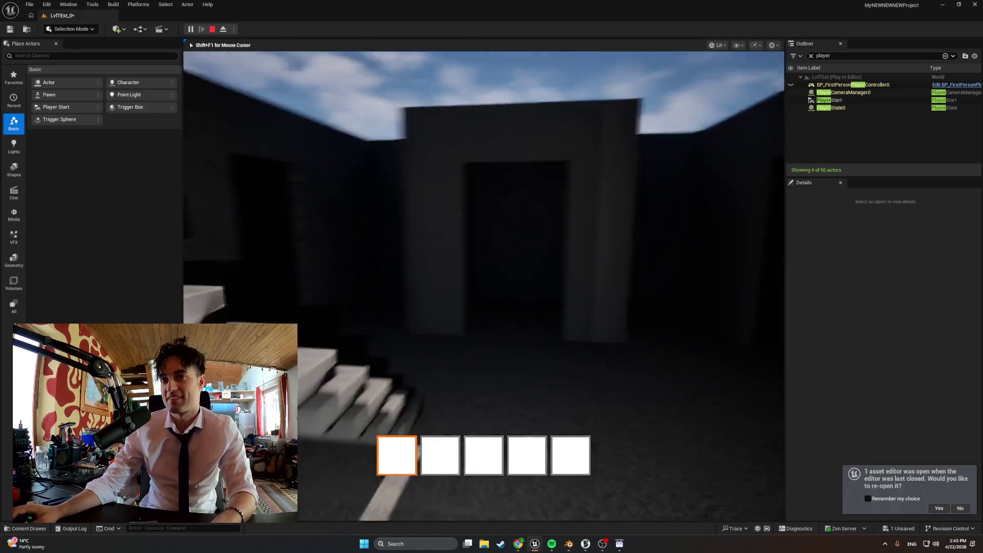
key("w")
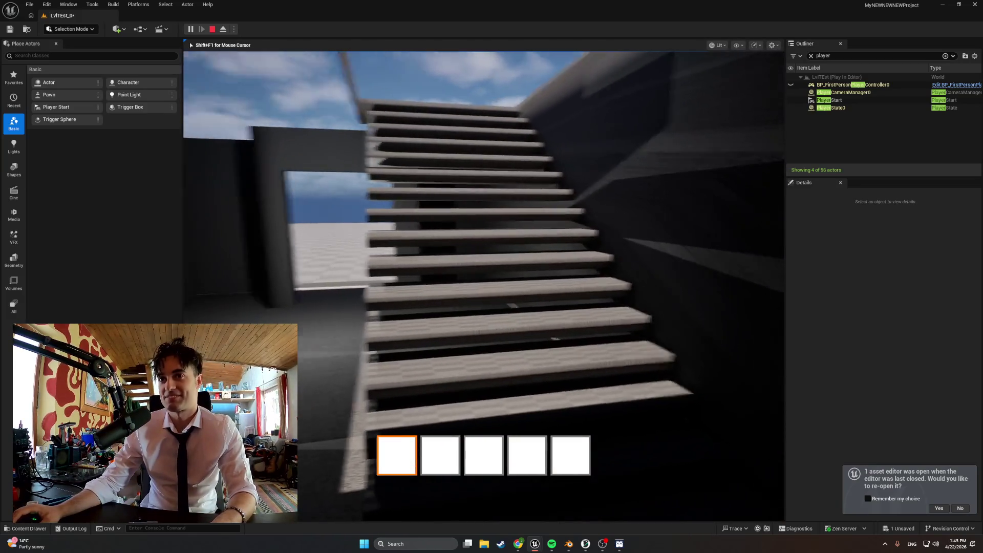
key("w")
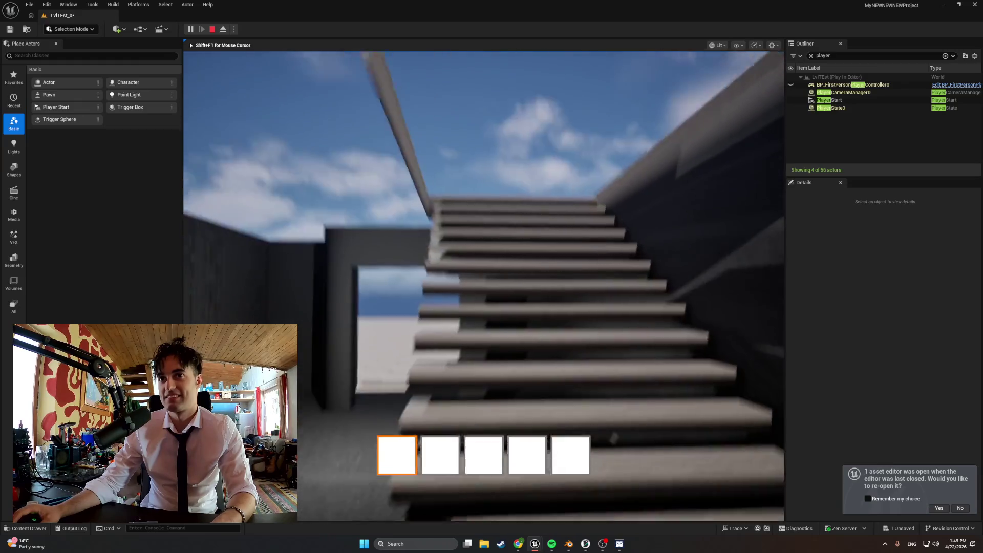
key("w")
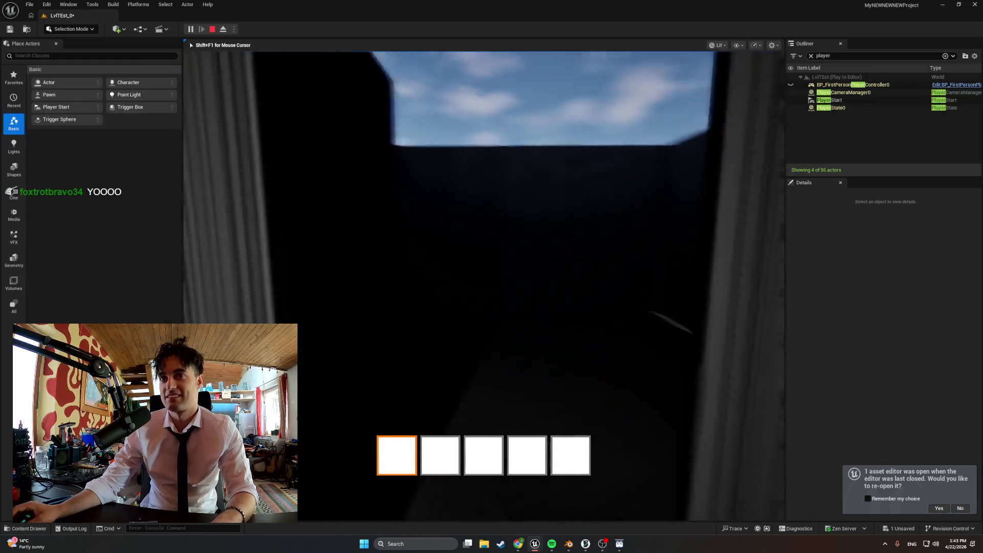
key("w")
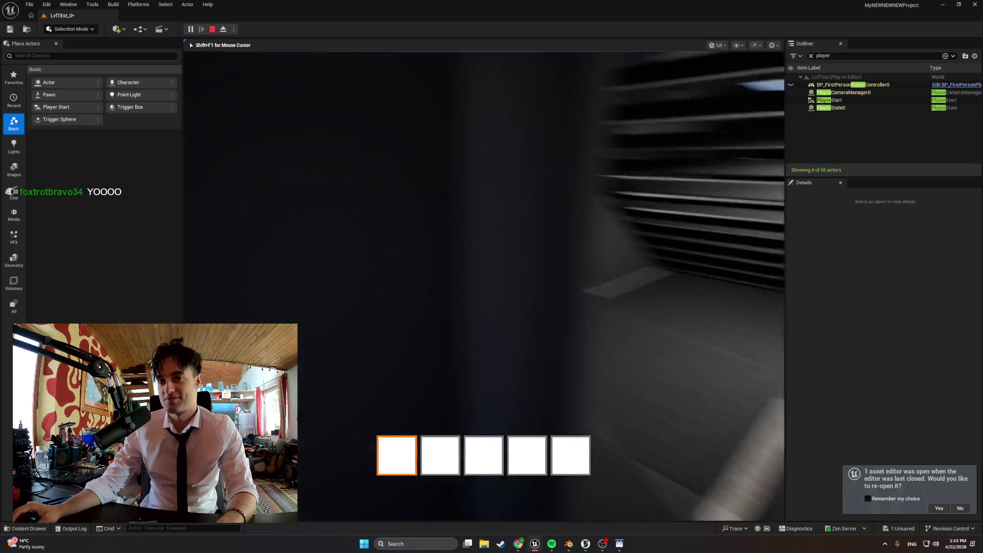
key("Escape")
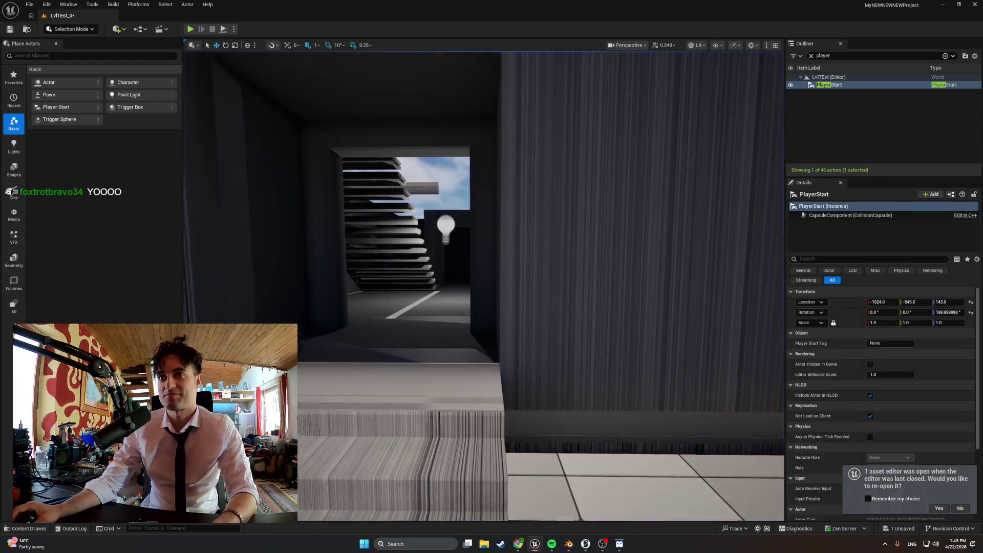
left_click(568, 543)
Step: Switch Blender's viewport to wireframe and orbit to frame the stairs inside the apartment
middle_click_drag(476, 389, 446, 329)
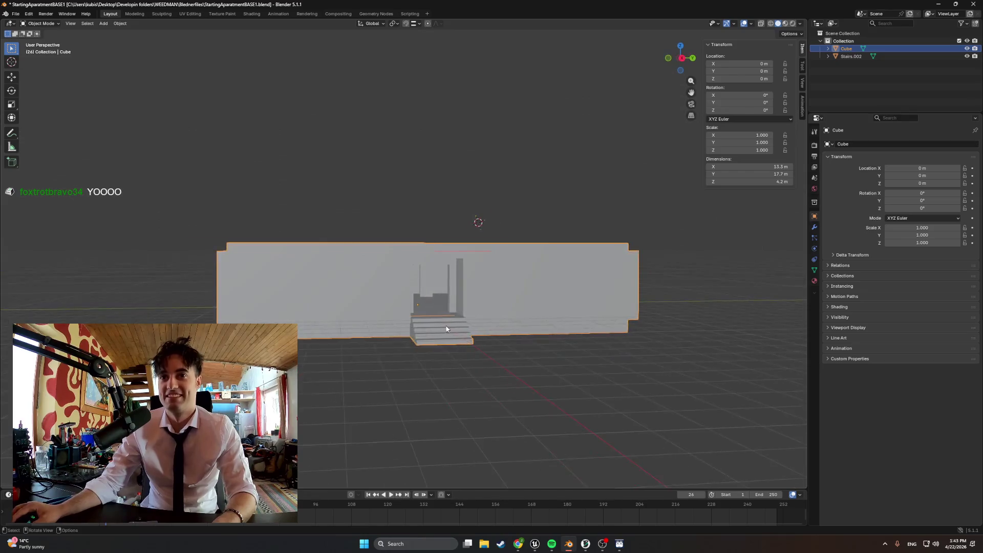
scroll(447, 328, "up", 8)
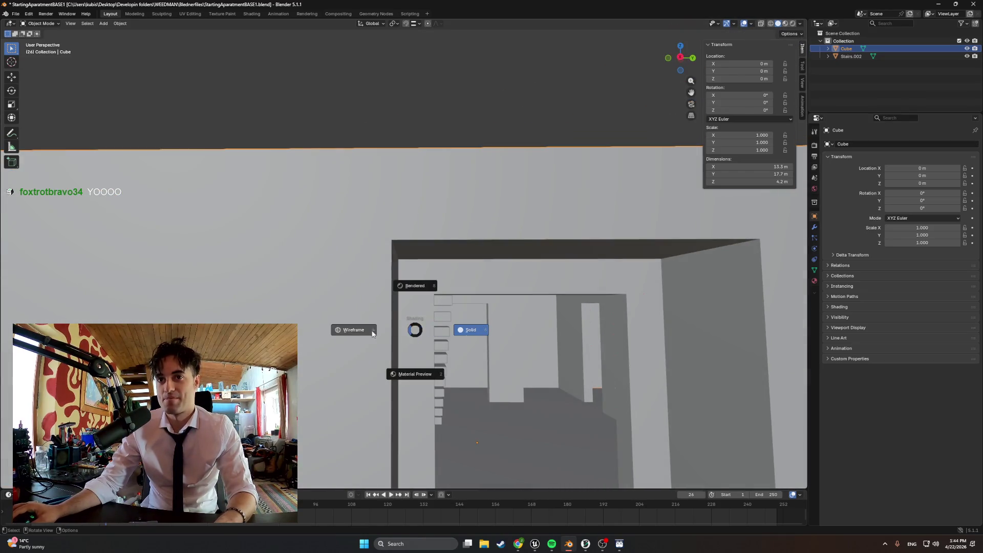
left_click(372, 333)
mouse_move(476, 366)
middle_mouse_down()
mouse_move(304, 343)
mouse_move(366, 239)
middle_mouse_up()
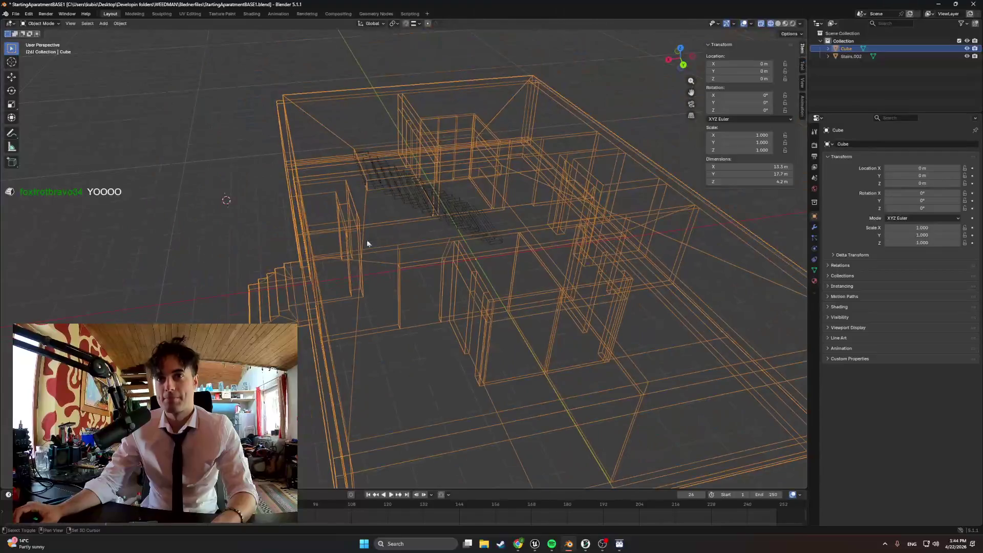
scroll(345, 340, "down", 3)
middle_click_drag(374, 337, 344, 342)
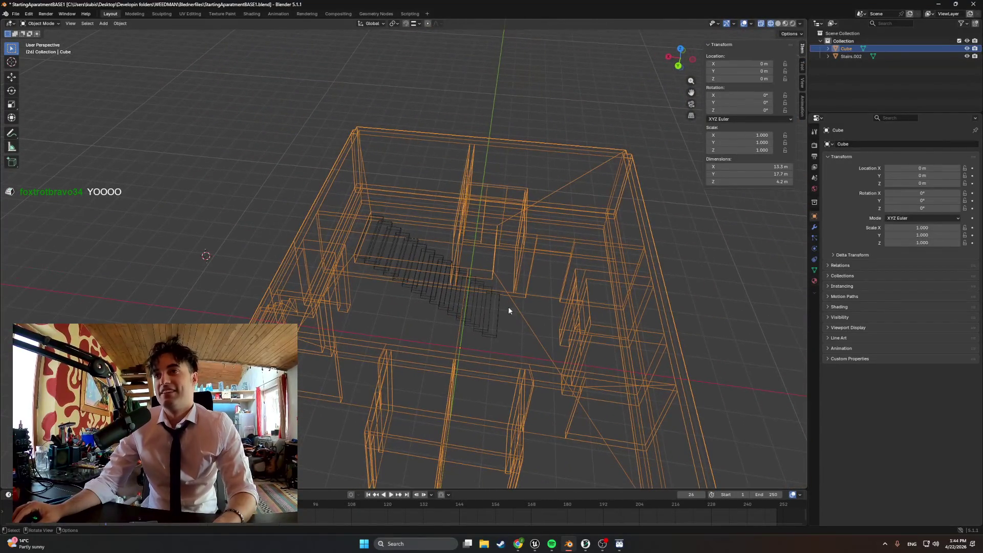
middle_click_drag(578, 247, 484, 282)
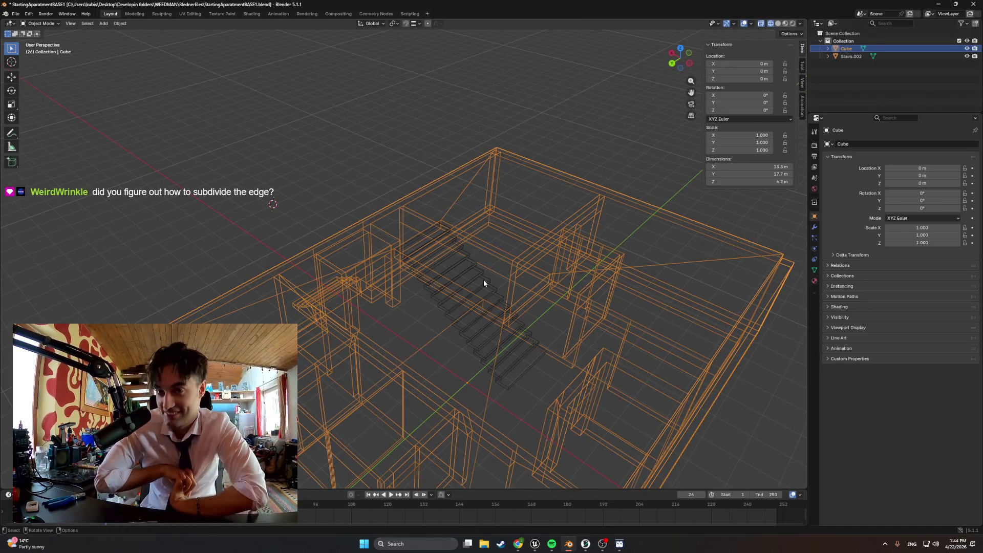
scroll(492, 265, "up", 5)
mouse_move(395, 228)
middle_mouse_down()
mouse_move(298, 202)
mouse_move(266, 222)
mouse_move(265, 209)
mouse_move(312, 230)
middle_mouse_up()
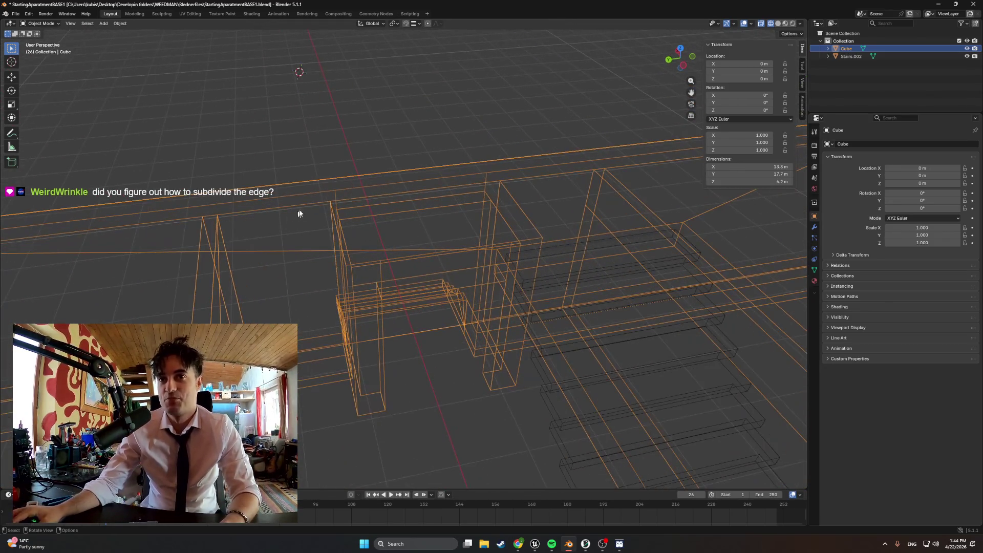
key("Tab")
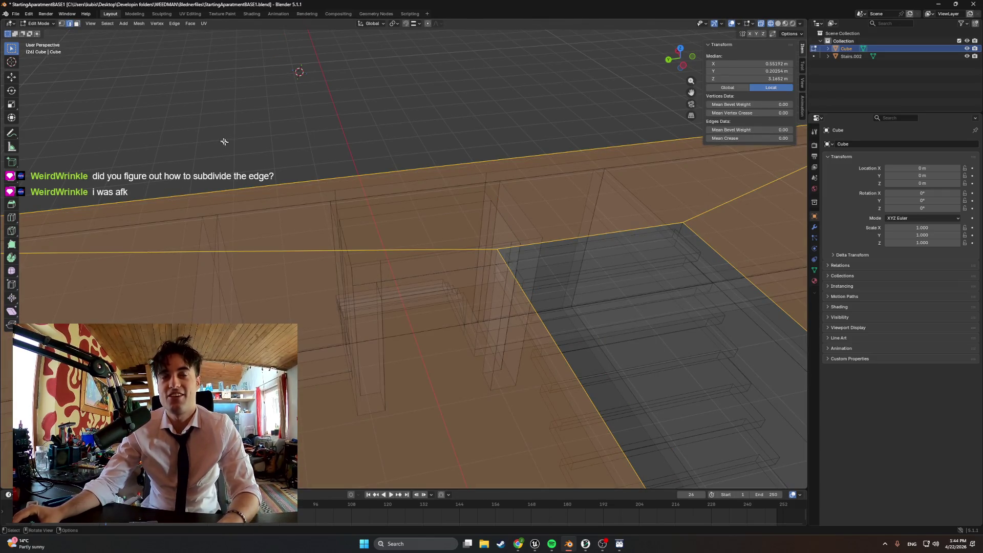
Step: Switch the Edit Mode viewport back to solid shading
scroll(342, 201, "up", 2)
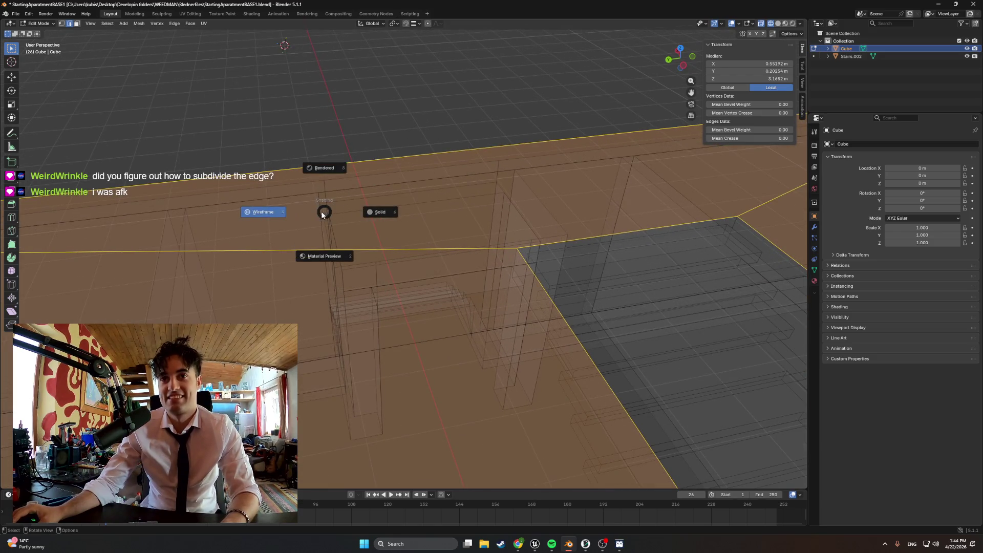
left_click(322, 215)
mouse_move(411, 247)
middle_mouse_down()
mouse_move(413, 256)
mouse_move(529, 255)
mouse_move(476, 319)
mouse_move(477, 263)
mouse_move(562, 261)
mouse_move(398, 339)
mouse_move(498, 324)
mouse_move(423, 314)
mouse_move(539, 321)
mouse_move(479, 325)
middle_mouse_up()
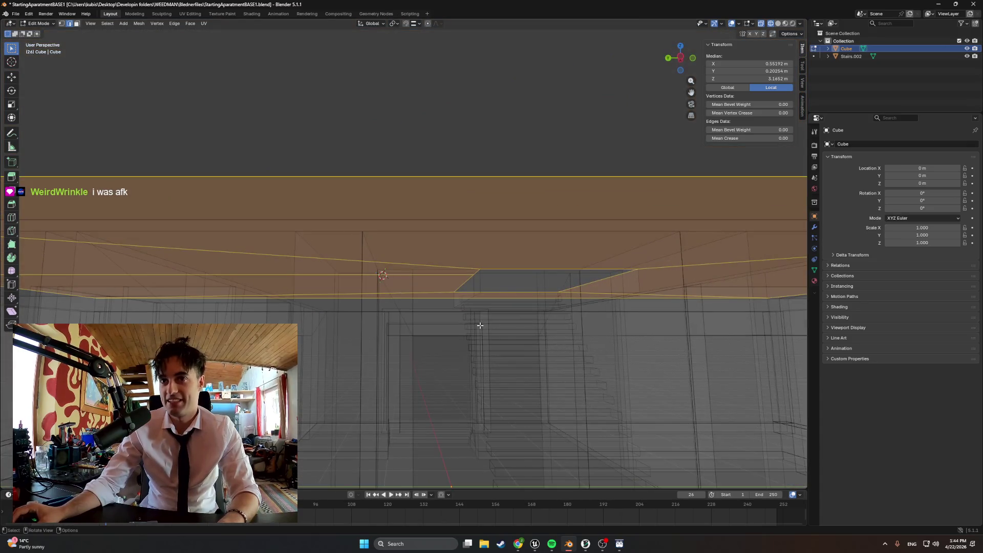
left_click(526, 325)
Step: Move in close and look down through the ceiling opening at the stairs
mouse_move(373, 284)
middle_mouse_down()
mouse_move(353, 288)
mouse_move(374, 306)
mouse_move(351, 279)
mouse_move(575, 285)
mouse_move(392, 274)
mouse_move(219, 285)
mouse_move(300, 317)
middle_mouse_up()
scroll(223, 294, "down", 10)
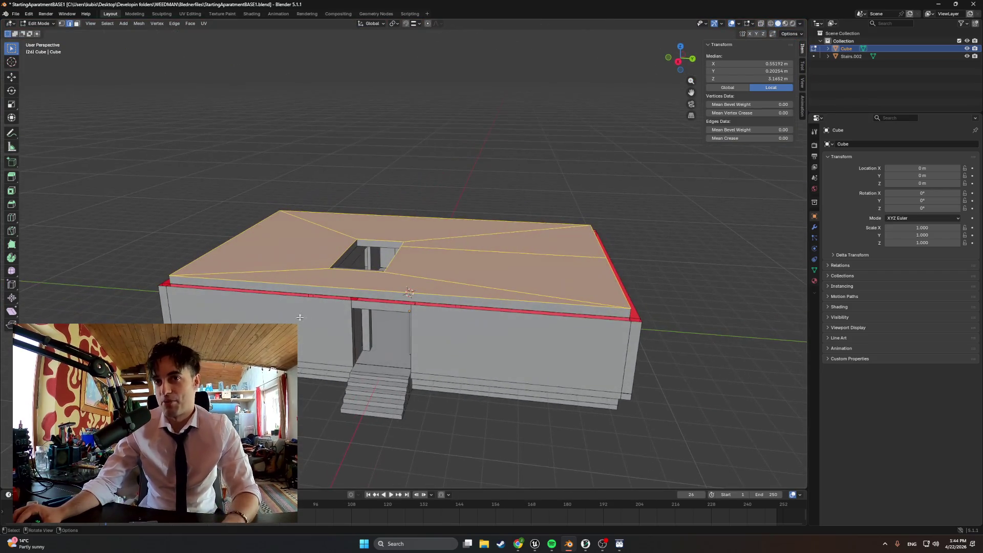
scroll(386, 302, "down", 2)
middle_click_drag(442, 331, 400, 333)
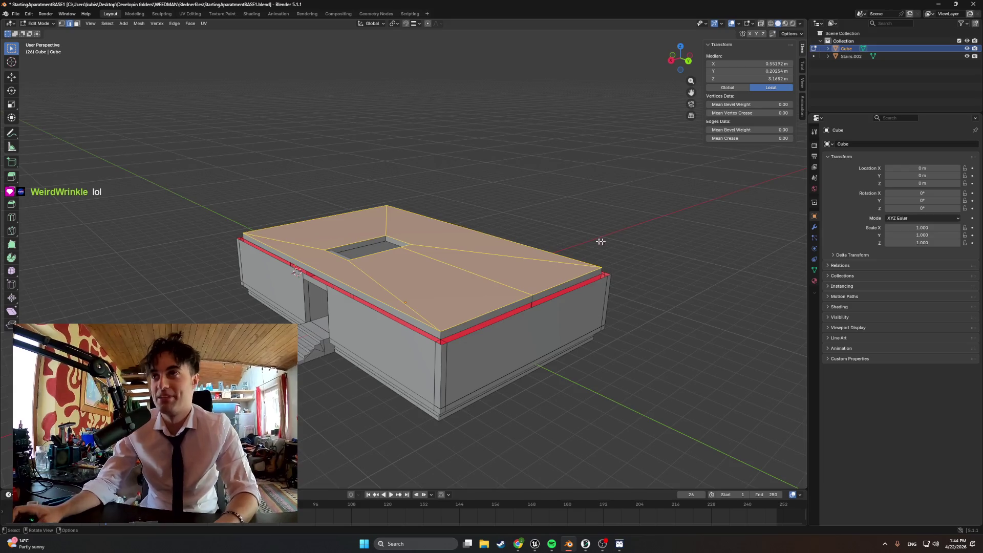
scroll(601, 241, "up", 5)
mouse_move(601, 242)
middle_mouse_down()
mouse_move(512, 286)
mouse_move(338, 350)
mouse_move(308, 276)
mouse_move(507, 302)
middle_mouse_up()
scroll(328, 308, "up", 5)
Step: Snap to the back view (Ctrl+Numpad 1) and switch to wireframe shading
key("ctrl+KP_1")
key("z")
key("w")
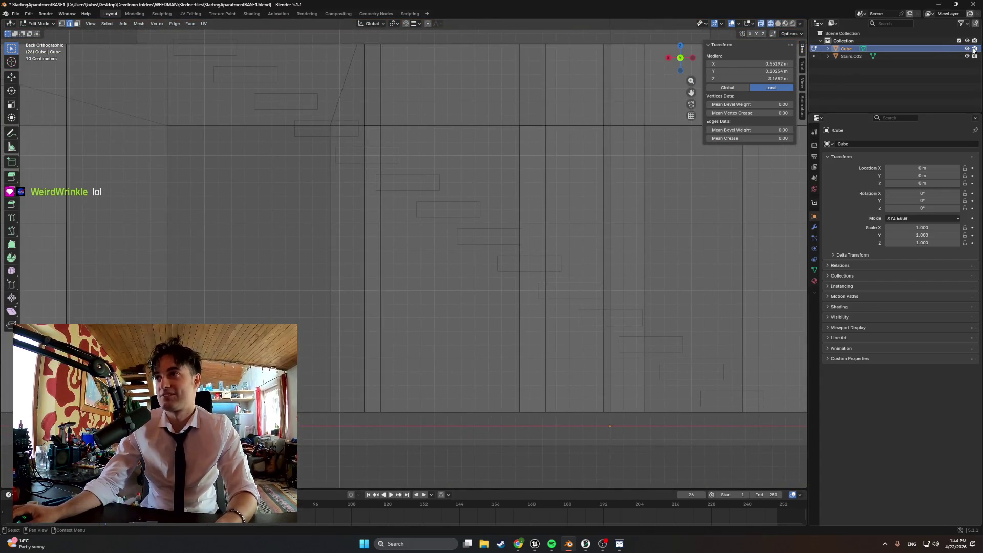
Step: Hide the Cube building shell and switch the viewport to solid shading to see the stairs
left_click(967, 48)
middle_click_drag(397, 290, 404, 287)
key("z")
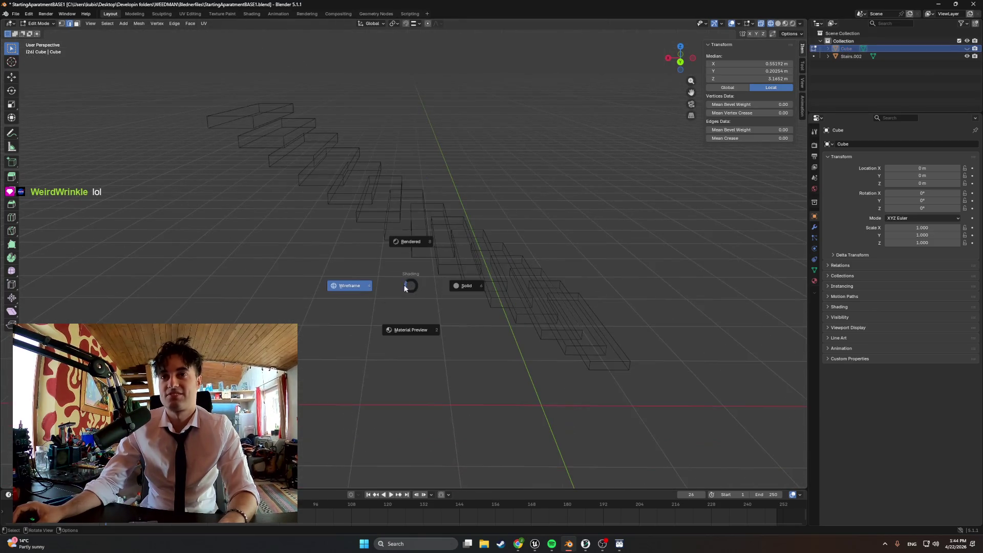
left_click(468, 291)
middle_click_drag(467, 290, 484, 291)
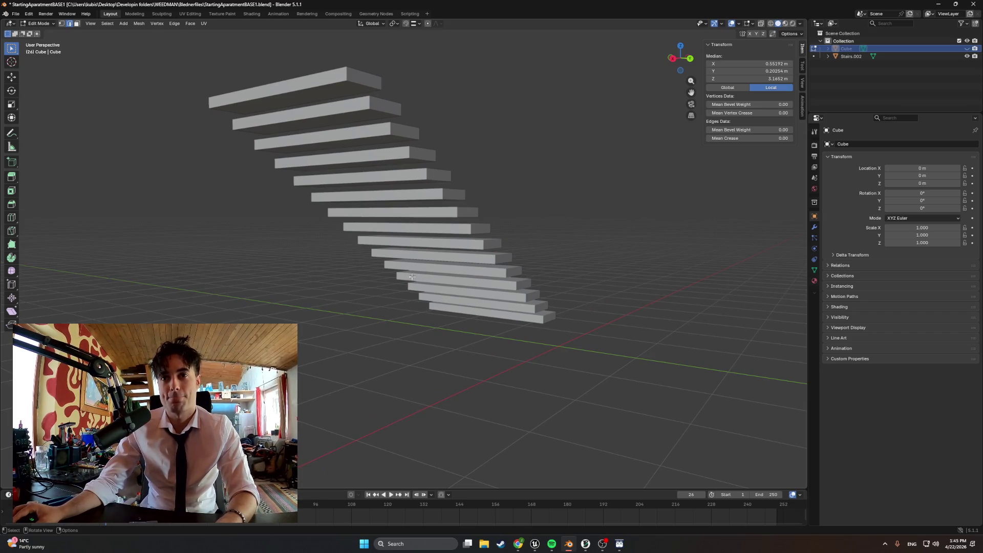
middle_click_drag(429, 291, 402, 296)
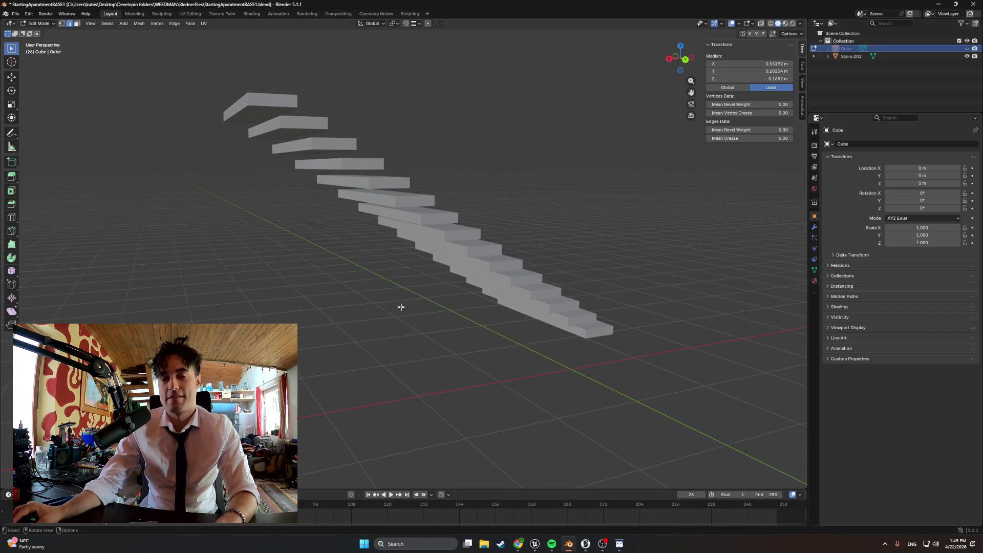
Step: Add a plane mesh and inspect it from above the staircase
key("shift+a")
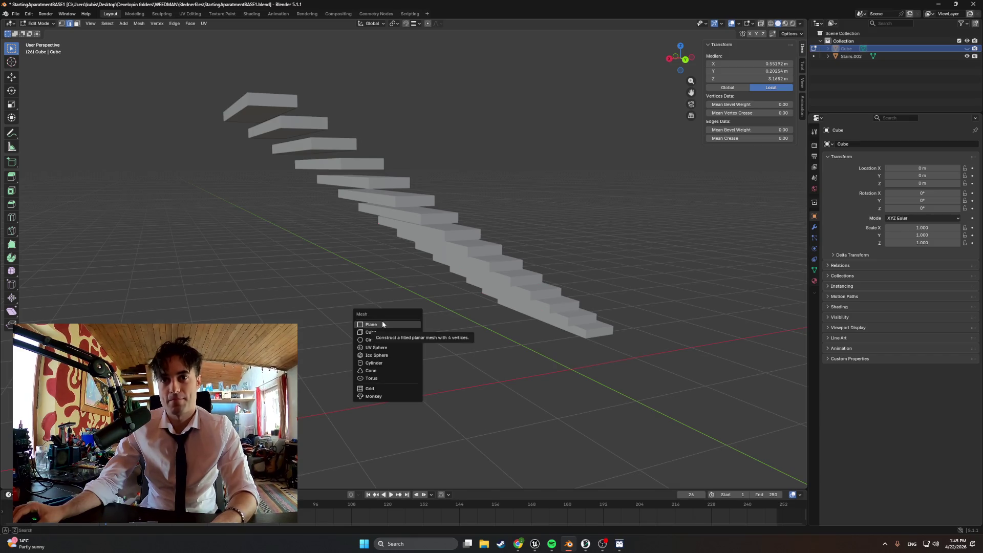
left_click(401, 330)
scroll(342, 325, "down", 5)
middle_click_drag(342, 324, 318, 302)
scroll(287, 270, "down", 10)
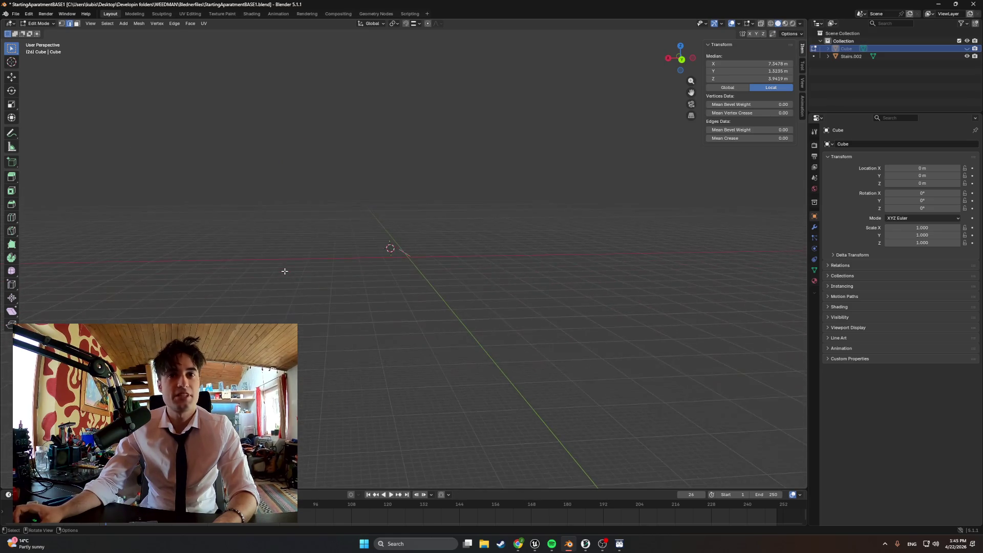
scroll(290, 292, "up", 10)
middle_click_drag(330, 244, 266, 250)
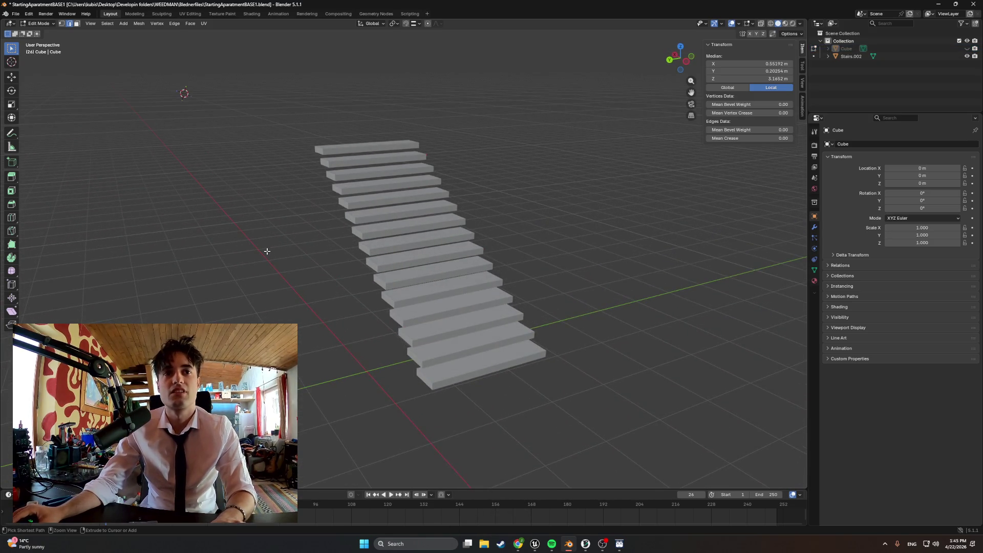
Step: Back in Object Mode, hide the building again, select Stairs.002 and add a new plane
key("Tab")
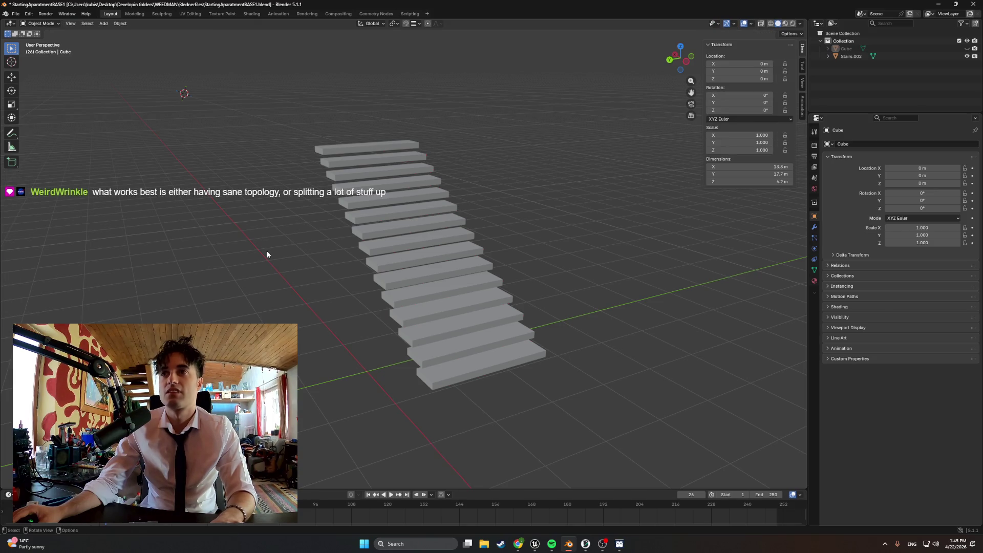
key("alt+h")
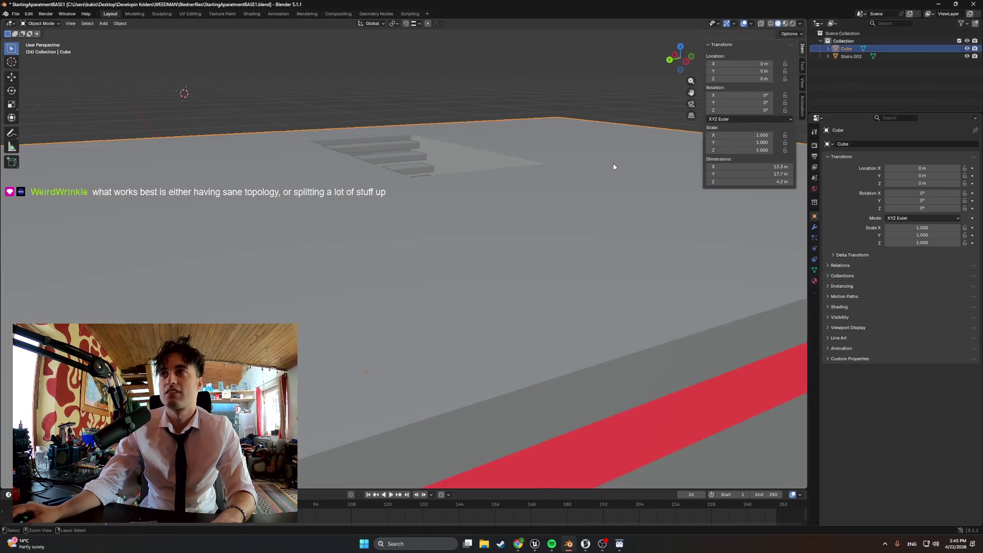
left_click(851, 57)
left_click(967, 48)
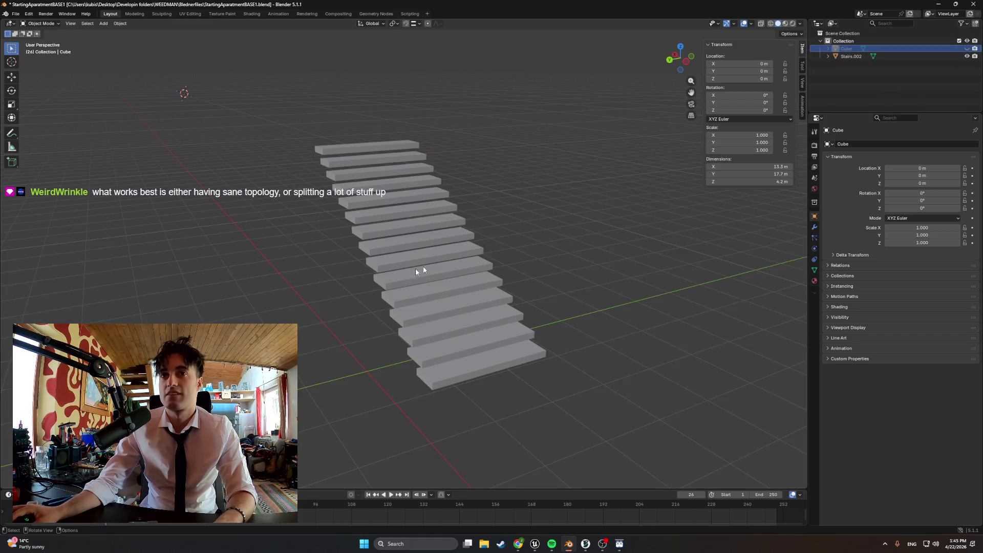
mouse_move(403, 283)
middle_mouse_down()
mouse_move(395, 307)
mouse_move(374, 312)
middle_mouse_up()
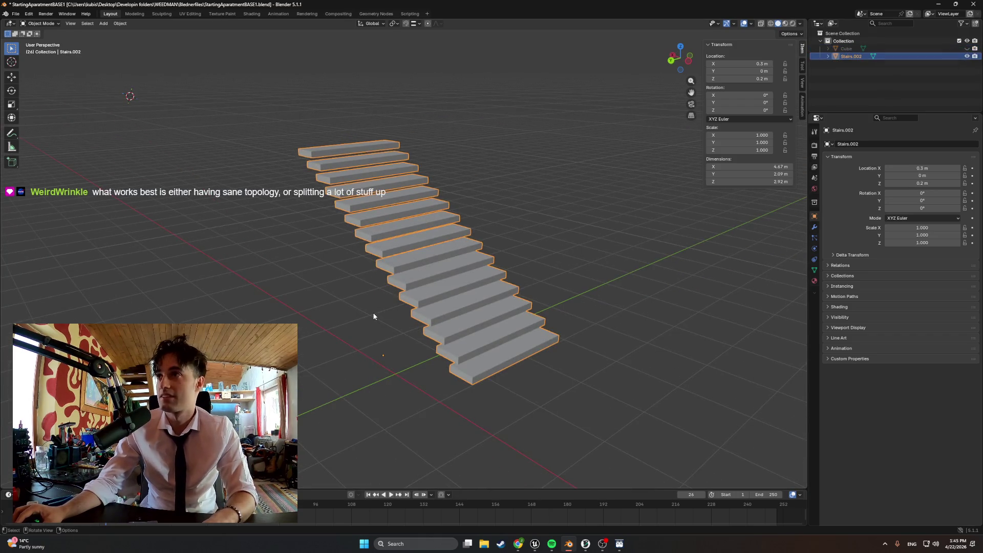
key("shift+a")
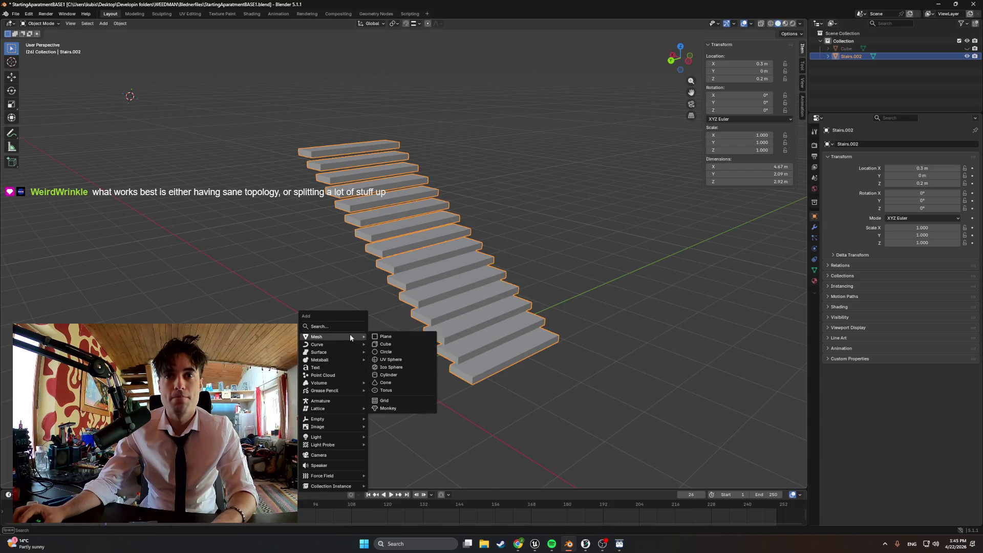
left_click(375, 338)
mouse_move(337, 290)
middle_mouse_down()
mouse_move(329, 263)
mouse_move(205, 182)
middle_mouse_up()
Step: Move the new plane along X to sit near the top of the stairs
key("g")
key("x")
left_click(465, 167)
middle_click_drag(464, 167, 483, 189)
Step: In Edit Mode, extrude the plane upward, then undo that extrusion
key("Tab")
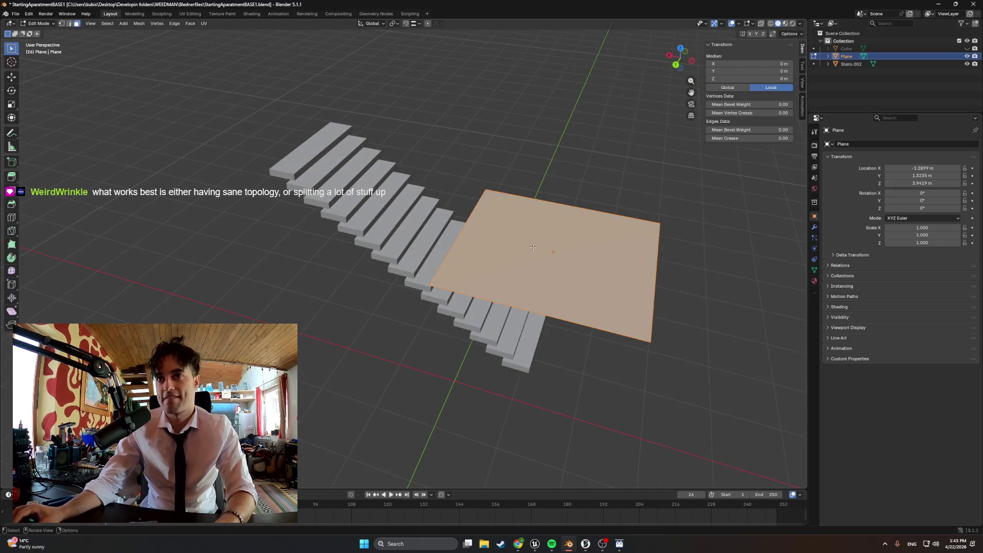
key("e")
left_click(544, 226)
mouse_move(544, 225)
middle_mouse_down()
mouse_move(431, 246)
mouse_move(359, 285)
middle_mouse_up()
key("ctrl+z")
Step: Narrow the plane by moving one of its edges along Y
left_click(405, 349)
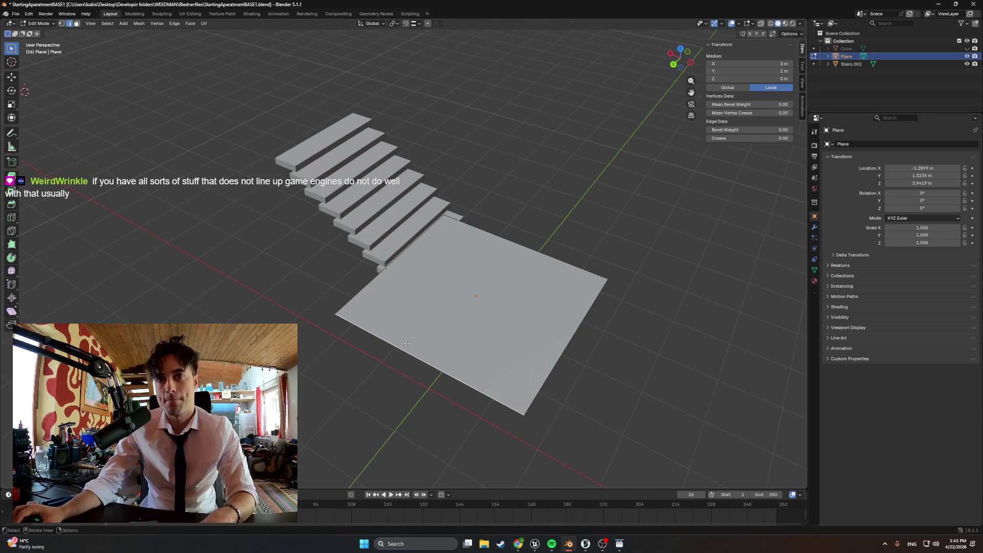
key("g")
key("y")
left_click(482, 257)
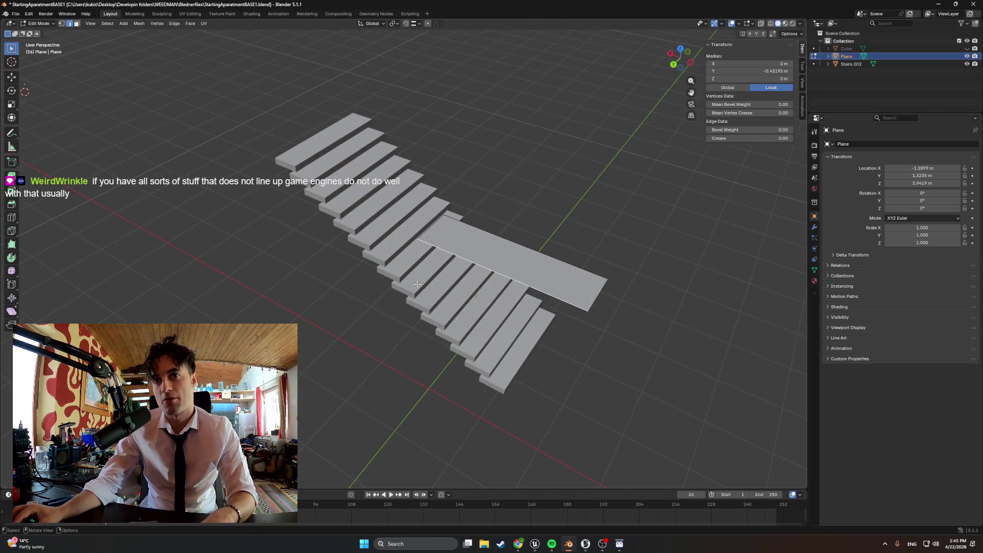
mouse_move(414, 283)
middle_mouse_down()
mouse_move(471, 357)
mouse_move(467, 239)
middle_mouse_up()
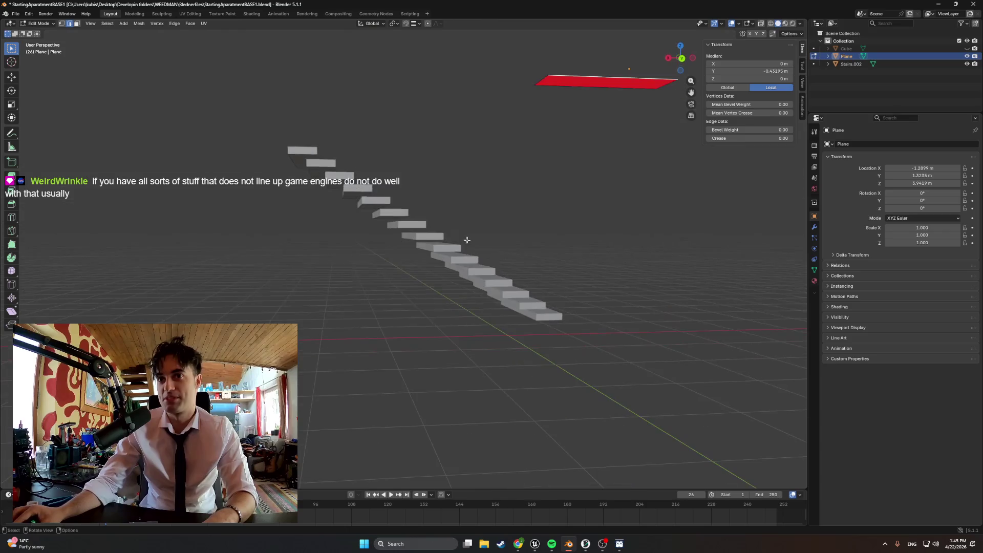
middle_click_drag(374, 173, 461, 247)
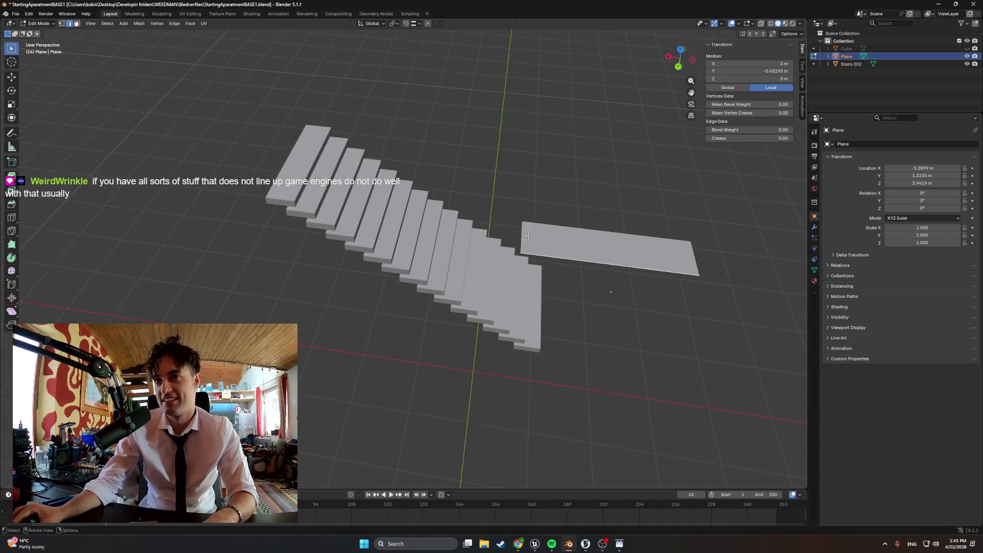
Step: Move the selected edge further along Y to adjust the plane's width
key("g")
key("z")
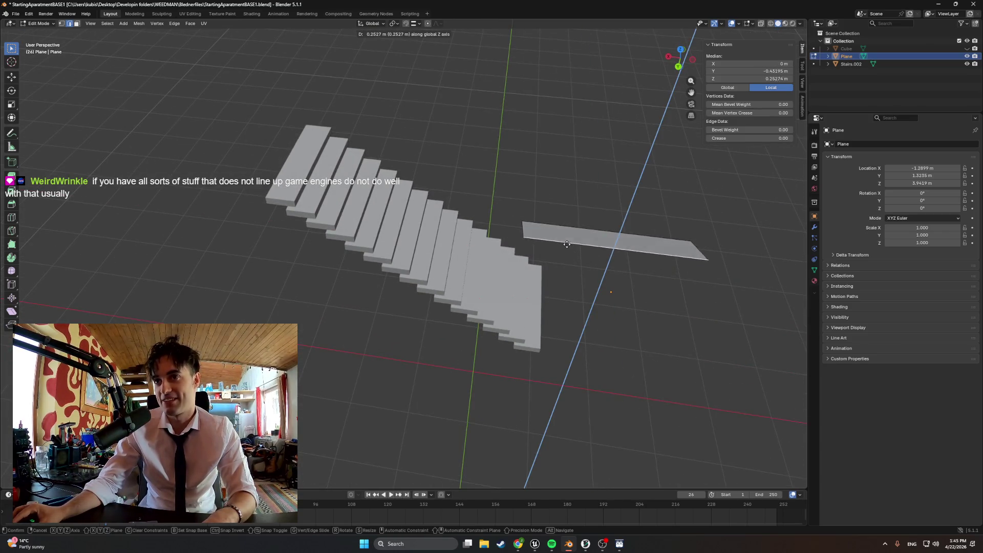
key("Escape")
middle_click_drag(563, 261, 563, 56)
key("g")
key("y")
left_click(561, 53)
mouse_move(570, 84)
middle_mouse_down()
mouse_move(509, 123)
mouse_move(404, 160)
middle_mouse_up()
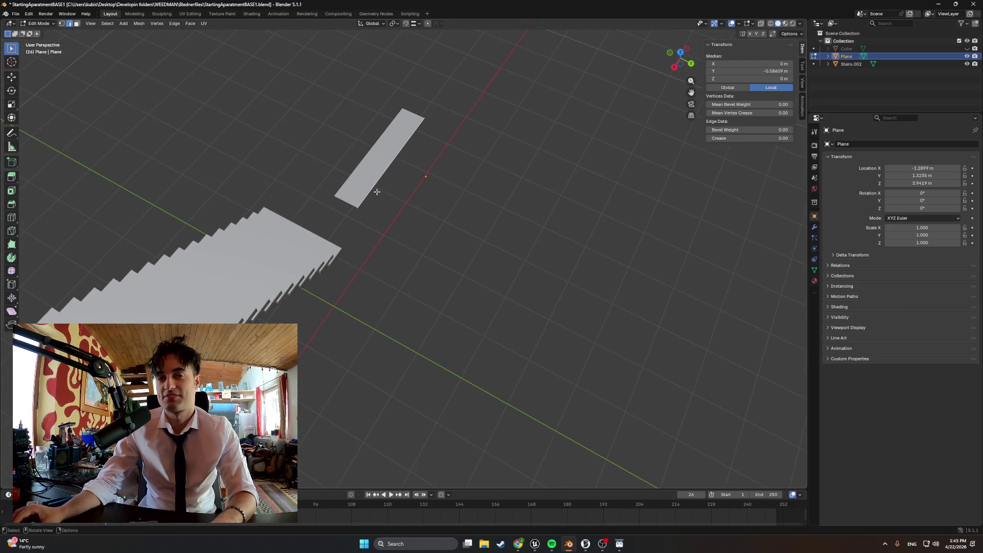
middle_click_drag(366, 192, 303, 169)
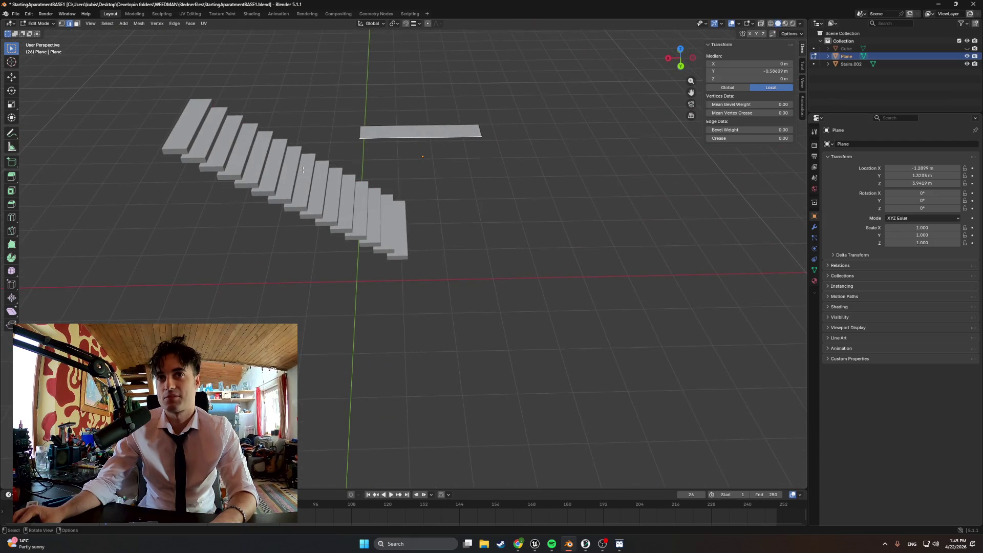
mouse_move(439, 144)
middle_mouse_down()
mouse_move(369, 148)
mouse_move(503, 160)
middle_mouse_up()
Step: Shift the plane along Y beside the stairs
key("g")
key("y")
left_click(392, 161)
middle_click_drag(392, 161, 398, 153)
Step: In face select, extrude the plane's face upward into a thin box
key("3")
left_click(383, 142)
key("g")
key("x")
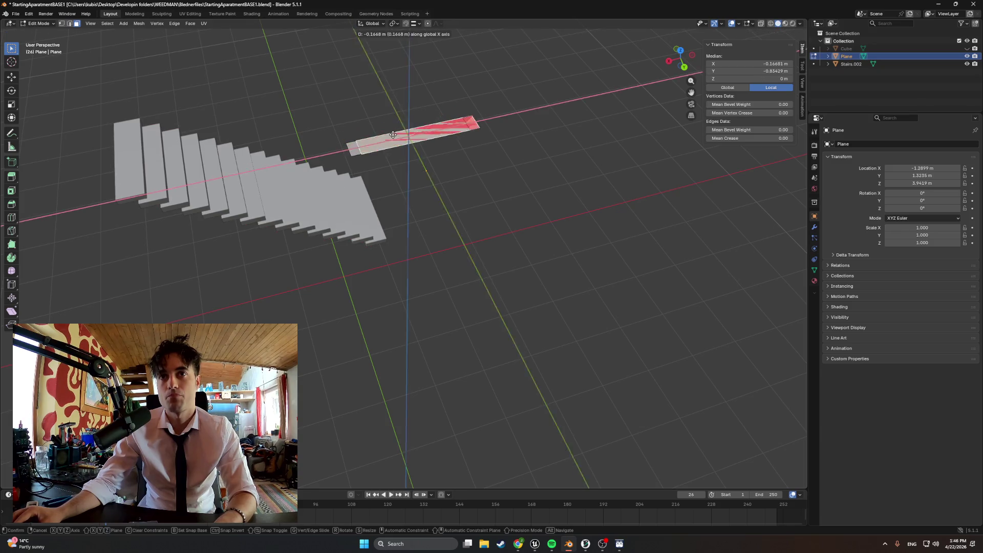
right_click(393, 135)
key("e")
left_click(373, 130)
Step: Extrude the box's end face far along X into a long beam
left_click(355, 142)
middle_click_drag(356, 142, 338, 150)
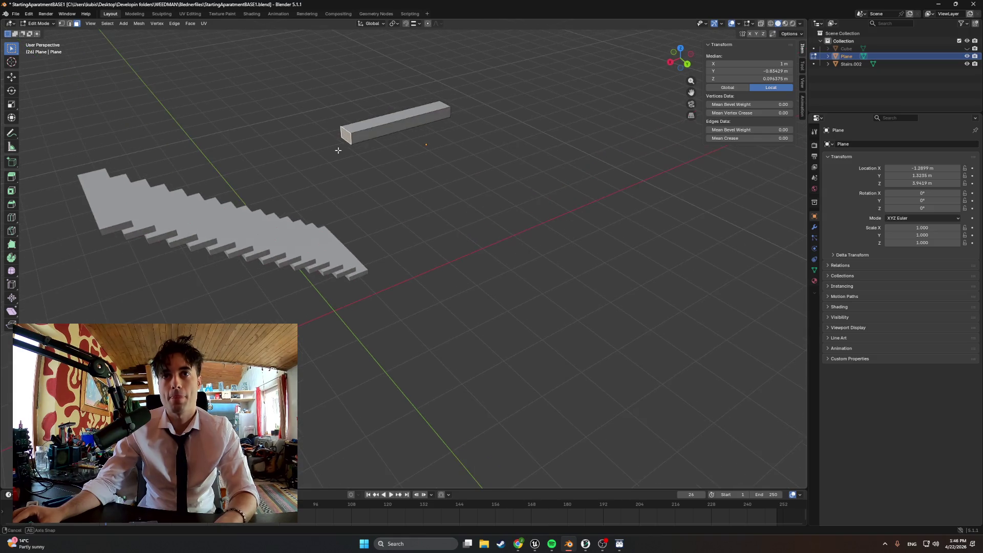
key("e")
left_click(267, 147)
mouse_move(266, 148)
middle_mouse_down()
mouse_move(238, 144)
mouse_move(248, 149)
middle_mouse_up()
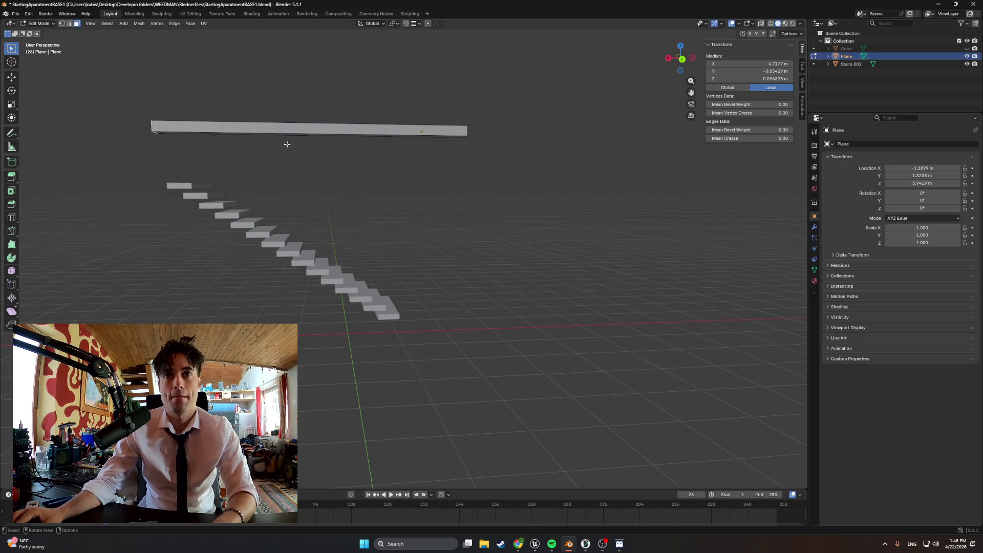
Step: In Object Mode, lower the beam along Z and move it along Y into the stairs
key("Tab")
key("g")
key("z")
left_click(309, 313)
mouse_move(309, 314)
middle_mouse_down()
mouse_move(397, 309)
mouse_move(257, 305)
mouse_move(287, 284)
middle_mouse_up()
key("g")
key("y")
left_click(321, 313)
Step: Rotate the beam about Y to a -33.417° tilt matching the stair slope
key("r")
key("x")
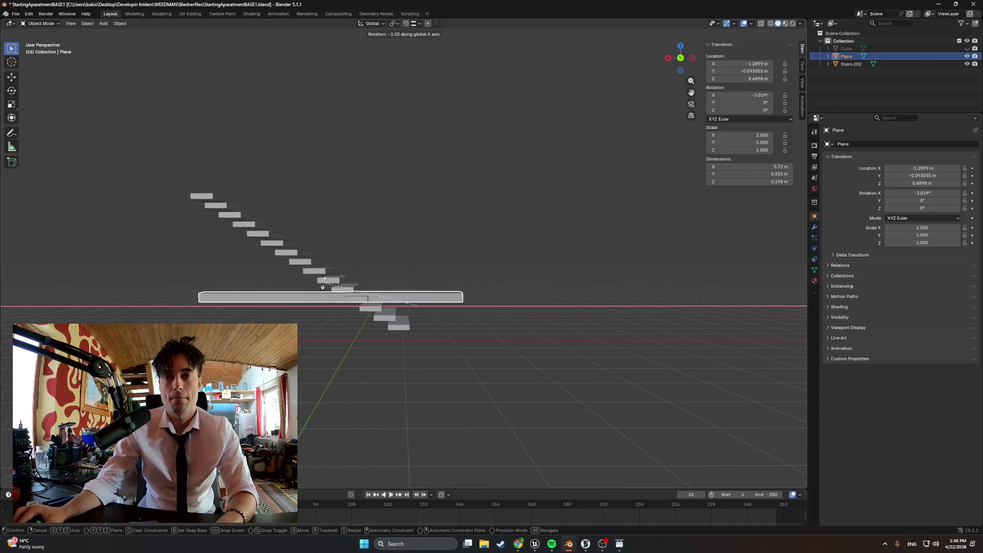
key("Escape")
mouse_move(438, 266)
middle_mouse_down()
mouse_move(450, 257)
mouse_move(451, 268)
mouse_move(439, 259)
middle_mouse_up()
key("r")
key("y")
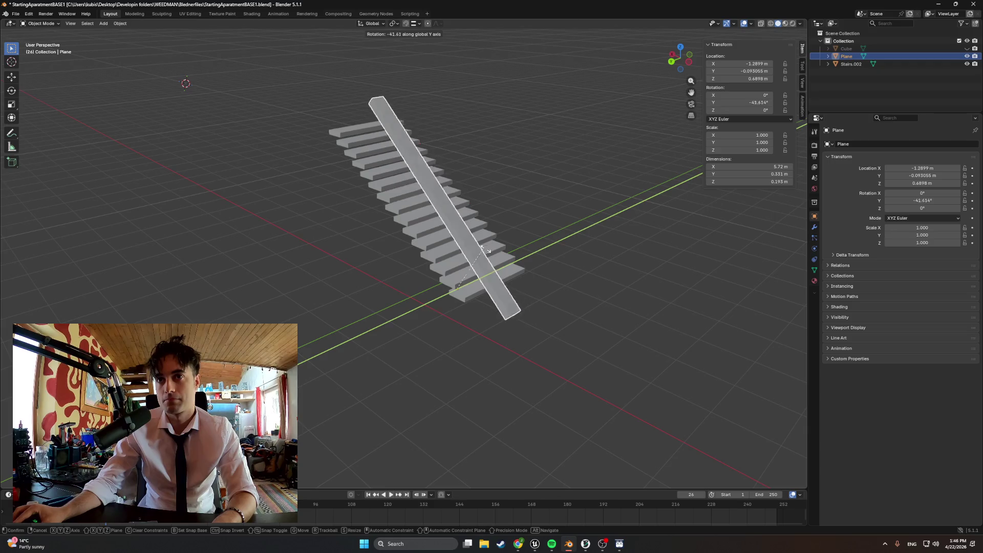
left_click(485, 247)
mouse_move(485, 247)
middle_mouse_down()
mouse_move(450, 235)
mouse_move(469, 242)
middle_mouse_up()
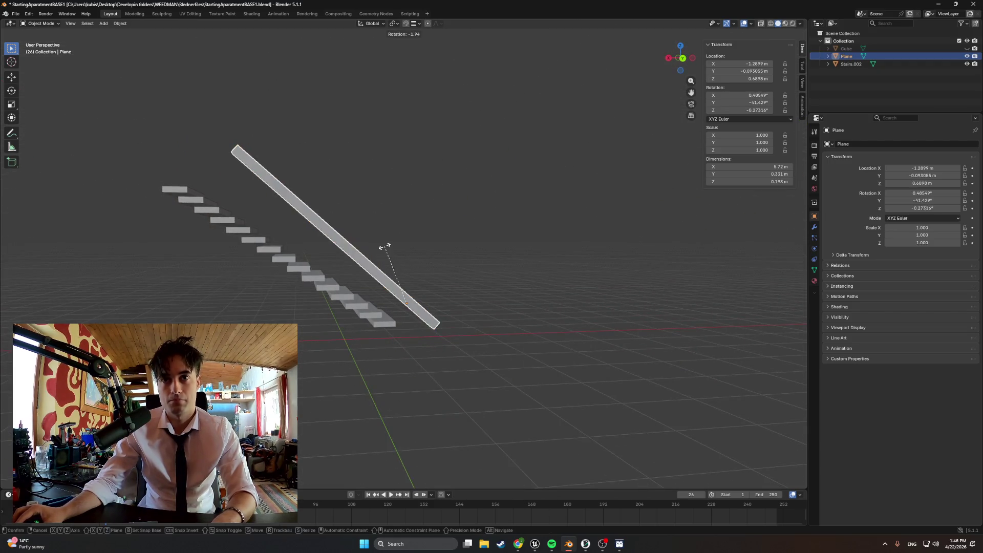
key("r")
key("z")
key("y")
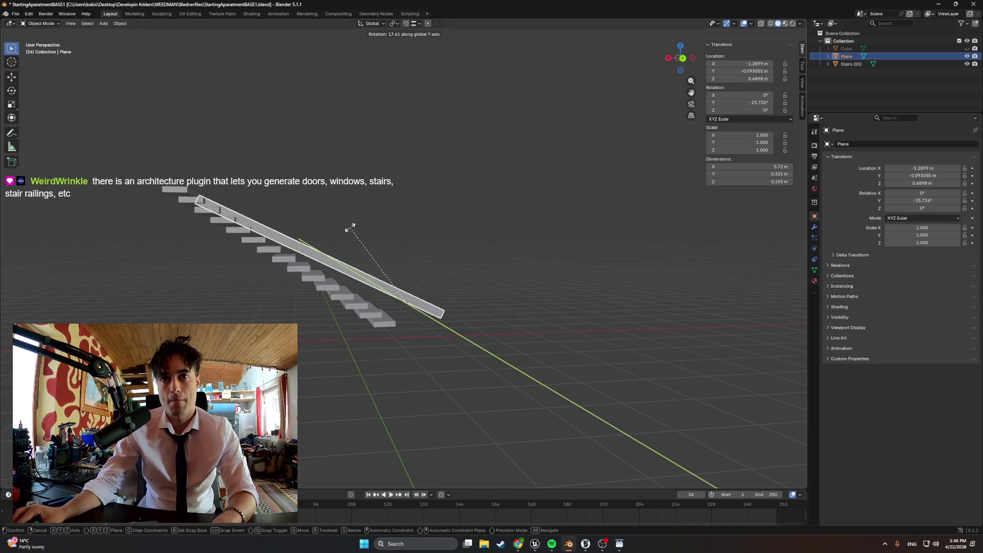
left_click(385, 276)
Step: Move the tilted beam so it rests along the stair steps
mouse_move(385, 276)
middle_mouse_down("alt")
mouse_move(369, 309)
mouse_move(384, 332)
mouse_move(457, 310)
middle_mouse_up("alt")
key("g")
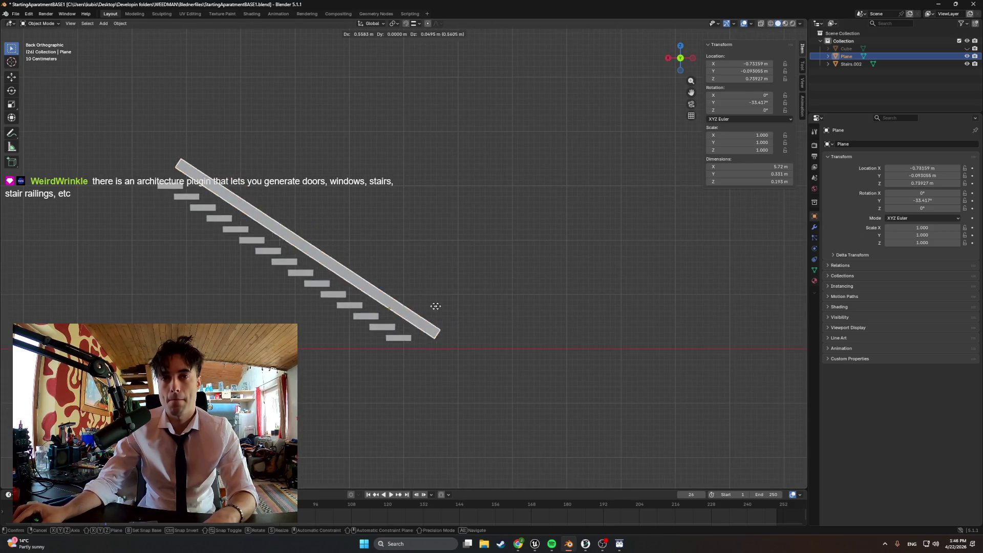
left_click(389, 323)
mouse_move(267, 303)
middle_mouse_down()
mouse_move(275, 292)
mouse_move(439, 272)
mouse_move(467, 272)
mouse_move(470, 281)
middle_mouse_up()
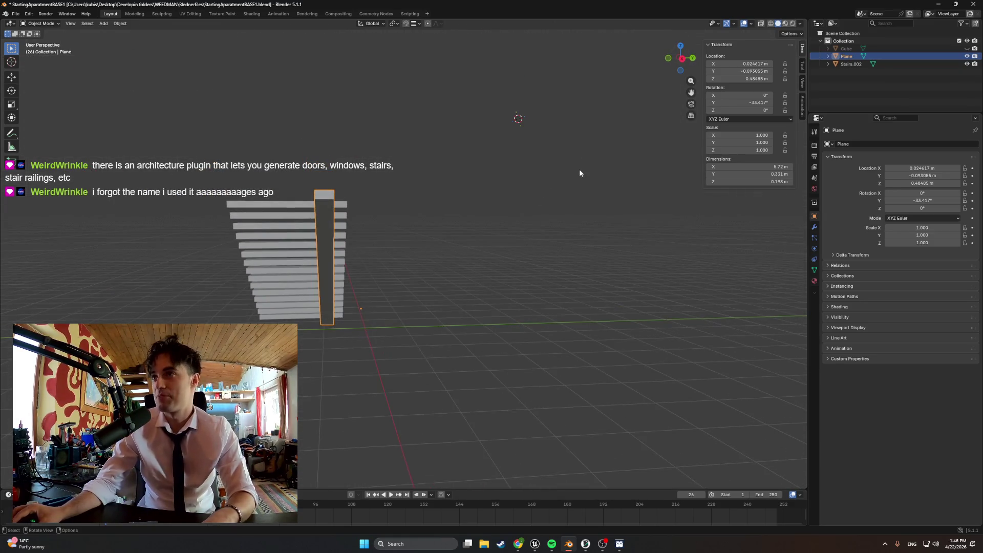
mouse_move(395, 243)
middle_mouse_down()
mouse_move(292, 259)
mouse_move(382, 243)
mouse_move(370, 231)
mouse_move(217, 249)
middle_mouse_up()
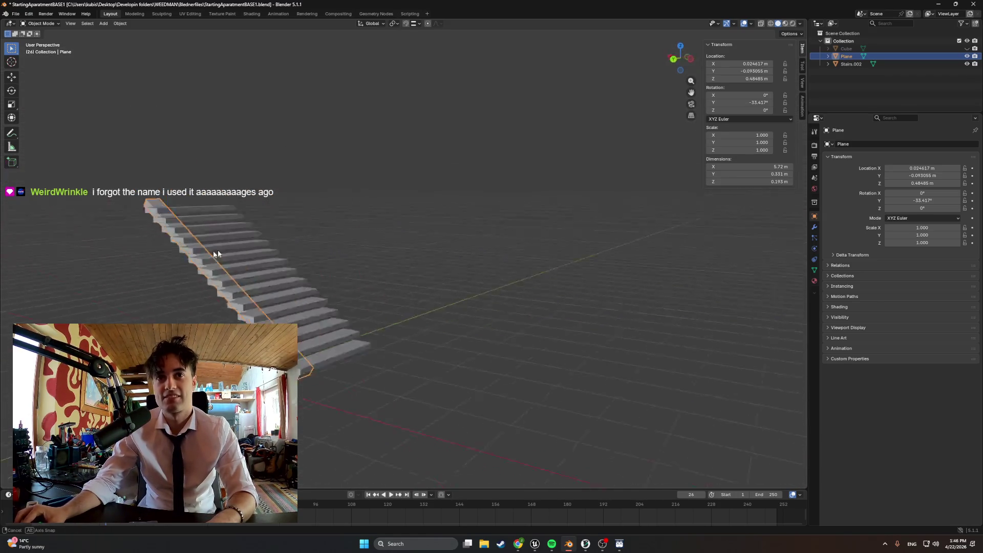
scroll(332, 249, "up", 6)
scroll(331, 249, "down", 5)
mouse_move(325, 265)
middle_mouse_down()
mouse_move(270, 259)
mouse_move(360, 261)
mouse_move(366, 283)
mouse_move(419, 287)
middle_mouse_up()
Step: Slide the beam along Y to the stairs' side and paste a copy as Plane.001
key("g")
key("y")
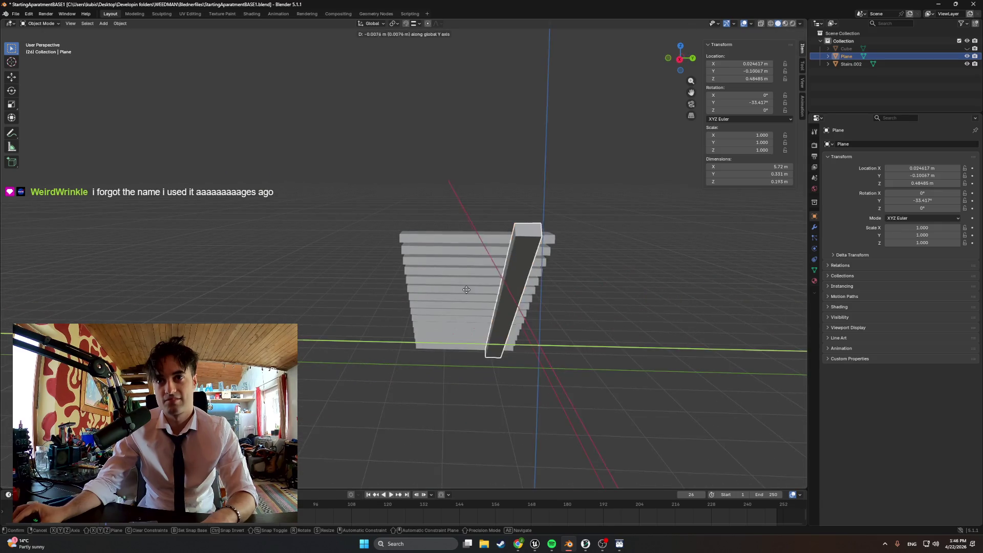
left_click(456, 292)
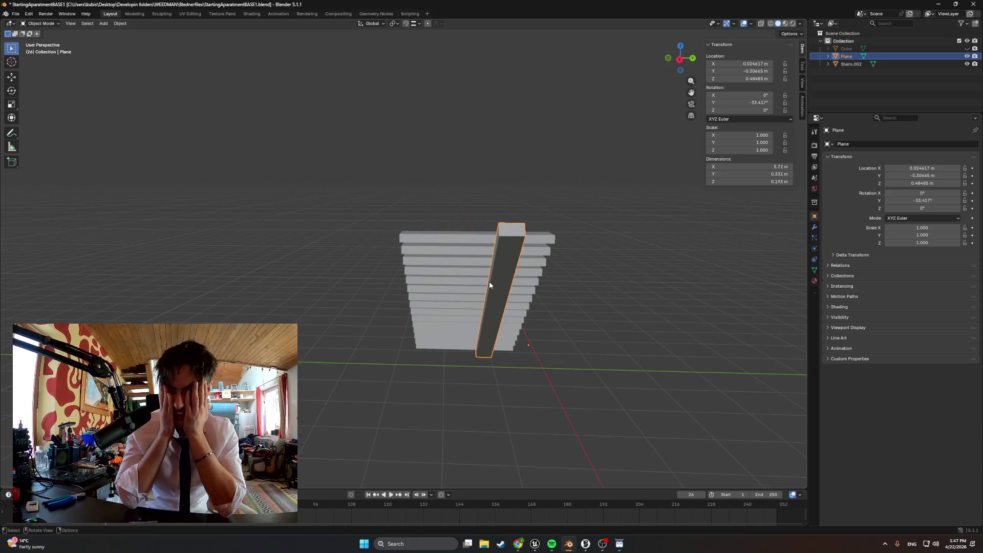
mouse_move(481, 266)
middle_mouse_down()
mouse_move(457, 279)
mouse_move(456, 270)
middle_mouse_up()
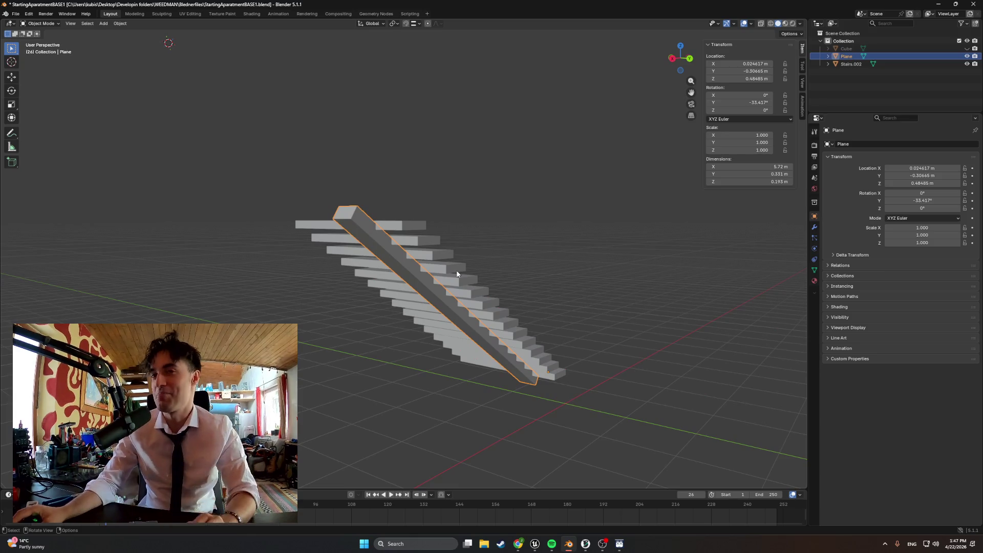
middle_click_drag(432, 303, 476, 320)
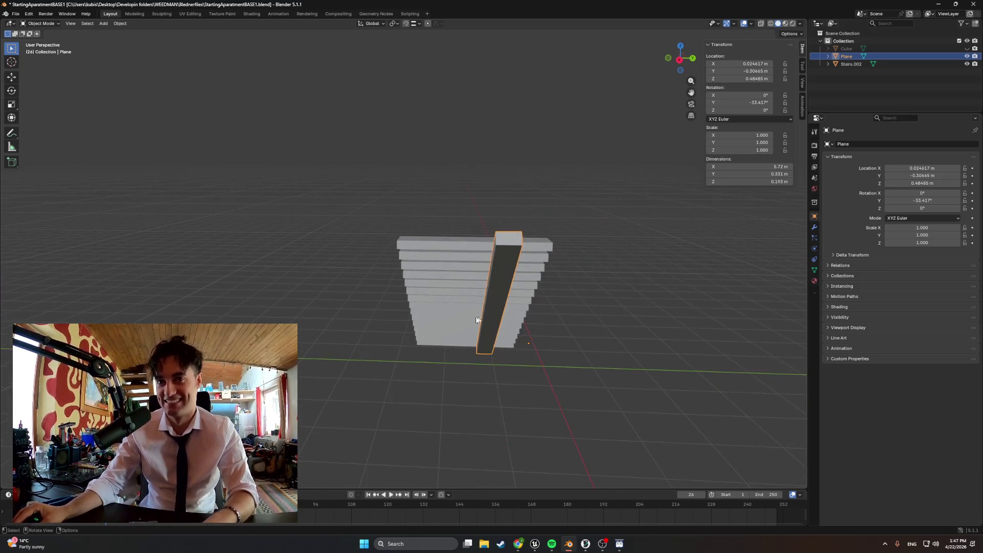
key("ctrl+v")
Step: In Edit Mode, select the beam's upper end face and move it along X and Y
mouse_move(579, 261)
middle_mouse_down()
mouse_move(438, 301)
mouse_move(379, 302)
mouse_move(515, 288)
mouse_move(447, 270)
mouse_move(492, 294)
mouse_move(399, 314)
middle_mouse_up()
key("Tab")
left_click(350, 294)
middle_click_drag(350, 294, 290, 254)
key("g")
key("x")
left_click(292, 263)
key("g")
key("y")
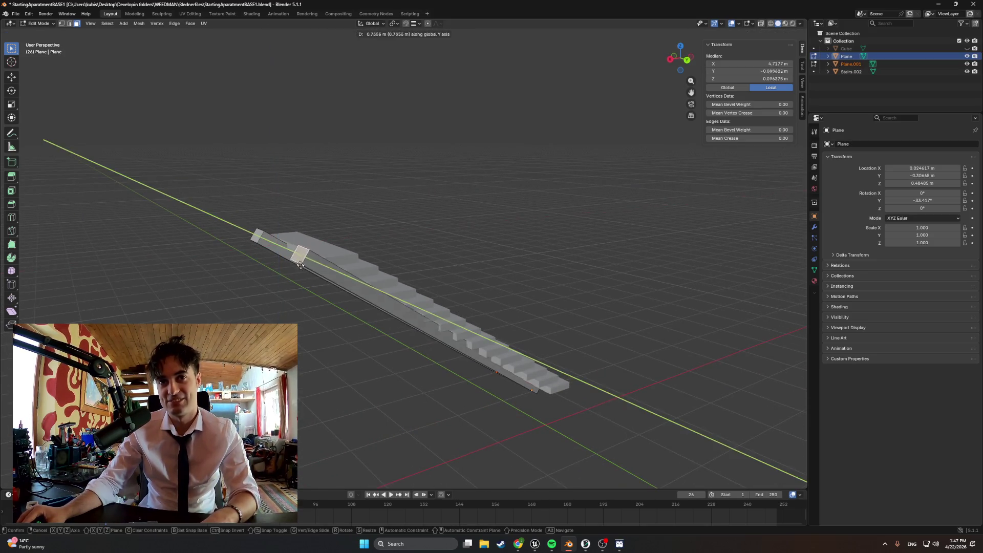
left_click(318, 274)
mouse_move(319, 273)
middle_mouse_down()
mouse_move(269, 247)
mouse_move(273, 260)
mouse_move(261, 244)
mouse_move(292, 260)
middle_mouse_up()
Step: Raise the end face vertically so it sits higher on the stair ramp
key("g")
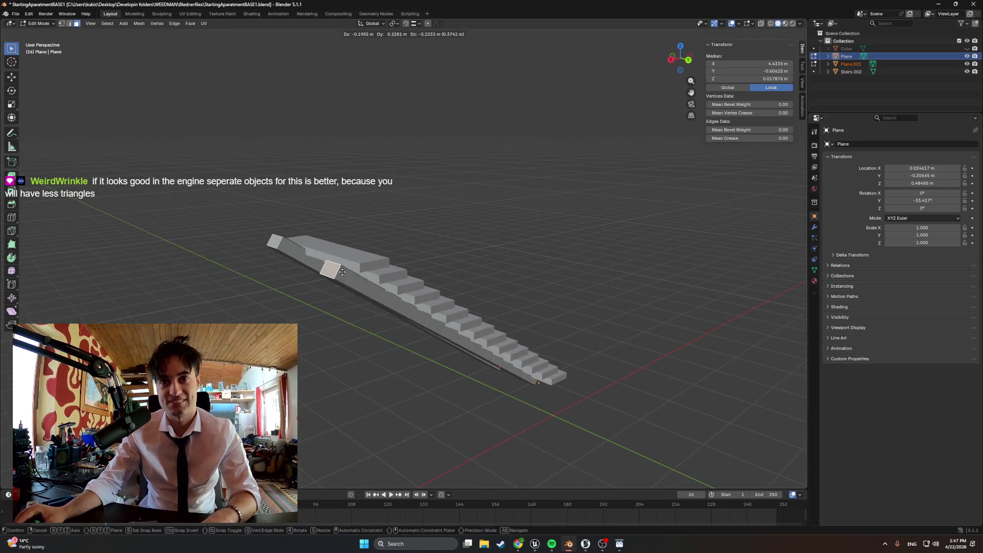
key("y")
key("z")
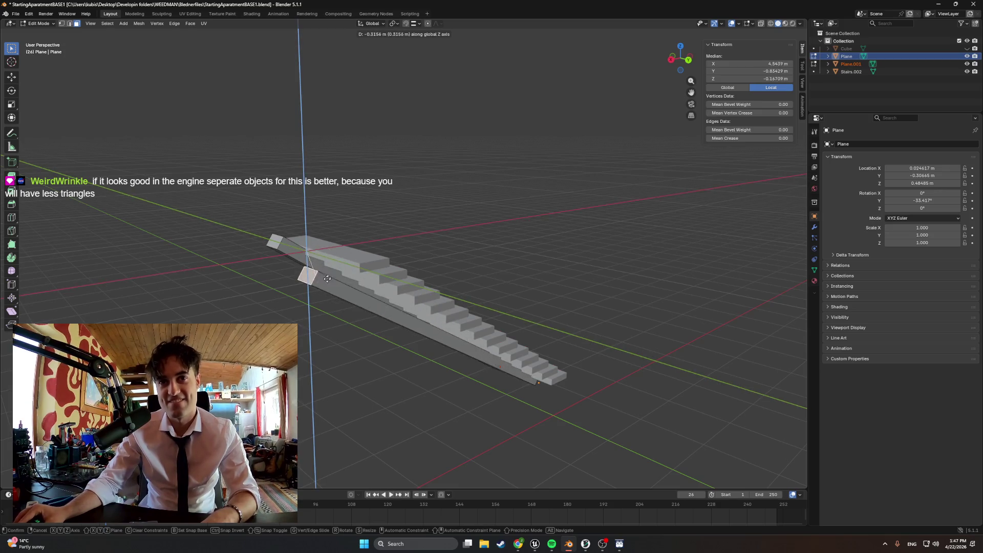
left_click(347, 290)
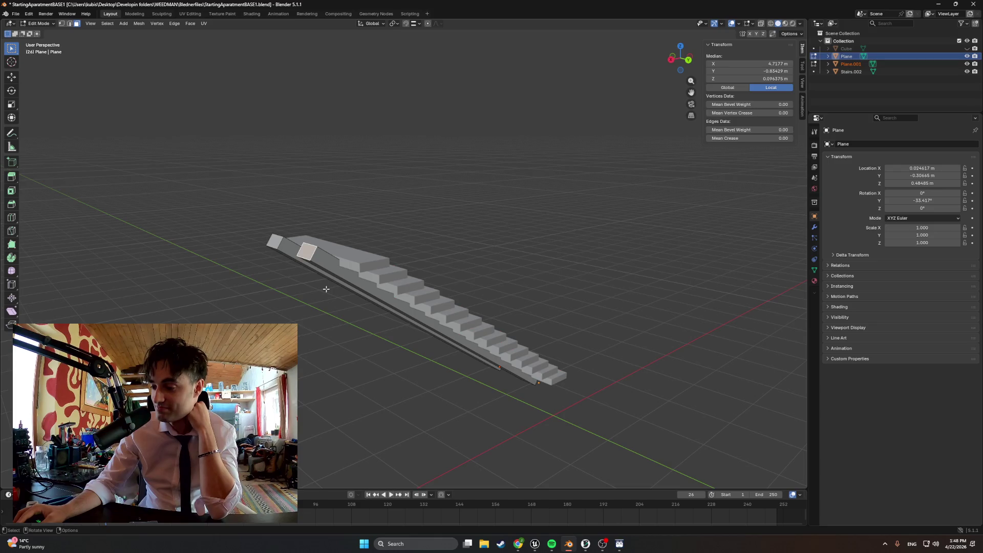
middle_click_drag(345, 283, 294, 281)
scroll(254, 307, "up", 5)
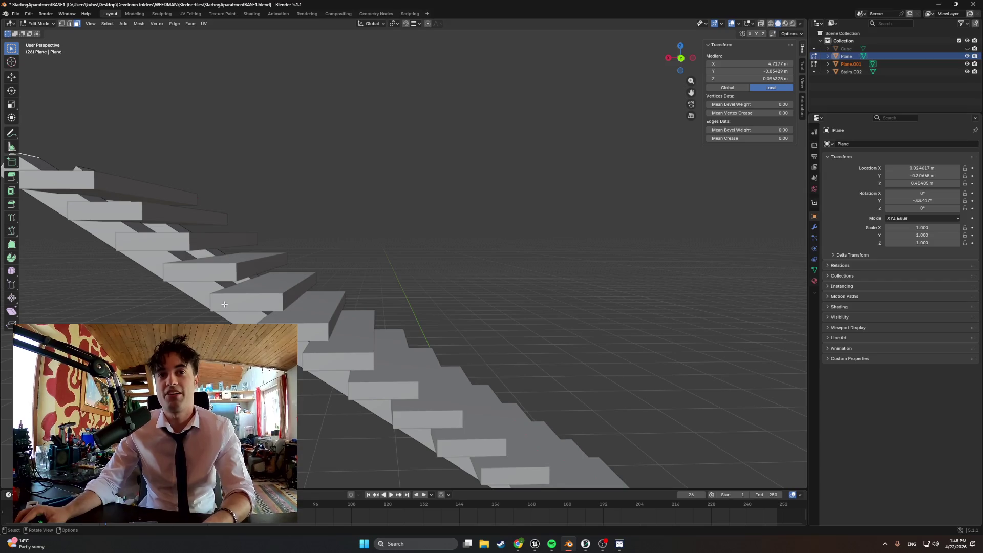
scroll(214, 307, "down", 5)
mouse_move(402, 322)
middle_mouse_down()
mouse_move(450, 333)
mouse_move(407, 329)
middle_mouse_up()
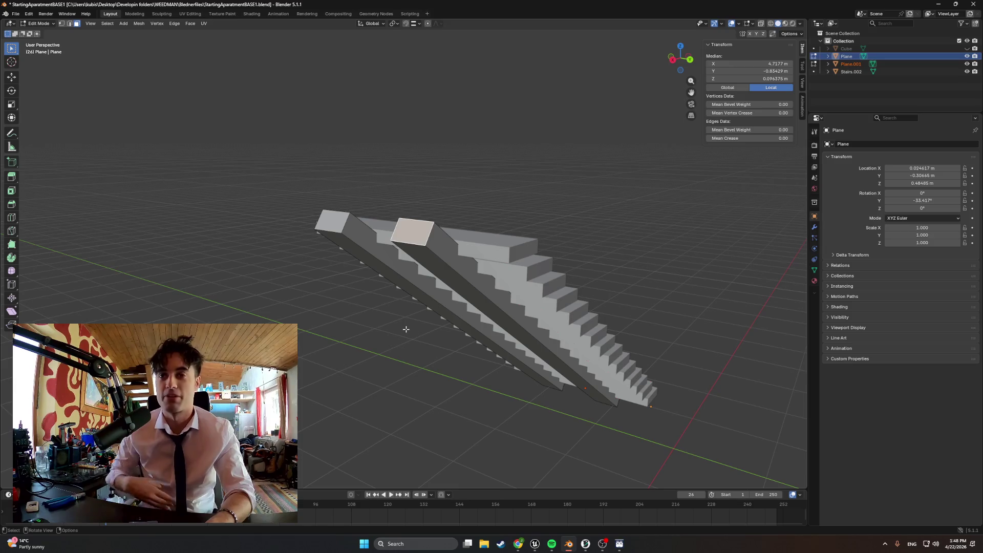
middle_click_drag(436, 255, 479, 259)
mouse_move(388, 260)
middle_mouse_down()
mouse_move(364, 257)
mouse_move(393, 259)
mouse_move(373, 256)
mouse_move(380, 254)
middle_mouse_up()
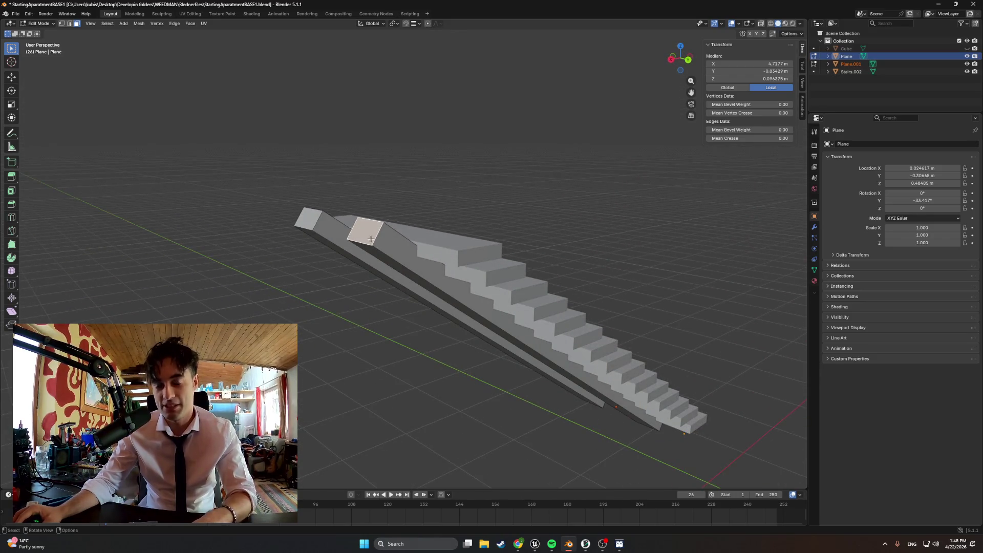
key("g")
key("y")
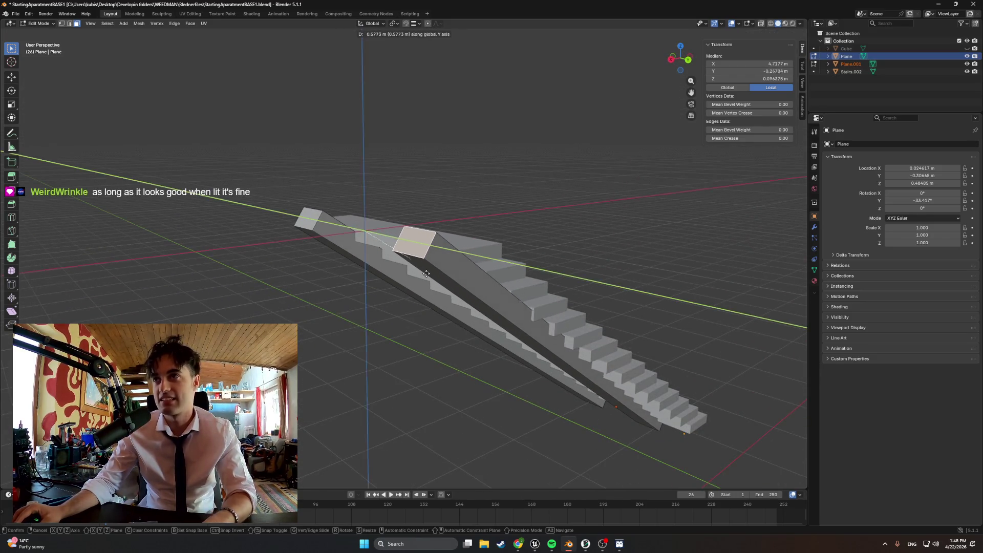
left_click(389, 253)
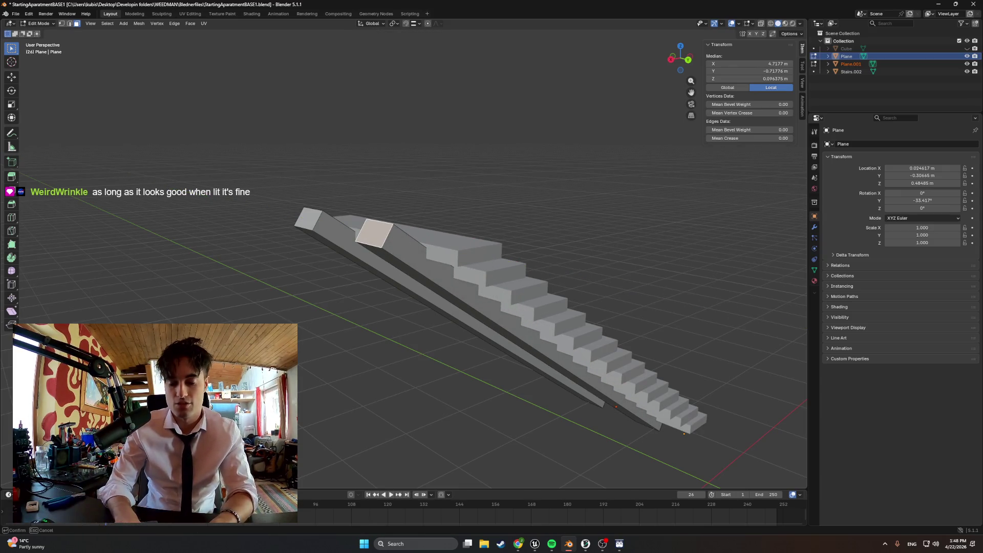
key("Return")
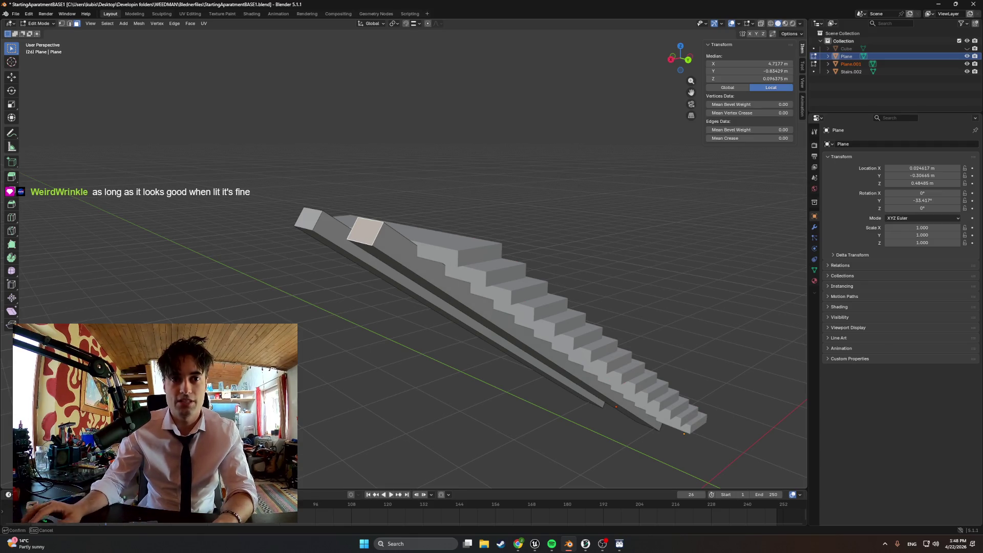
key("Return")
key("ctrl+z")
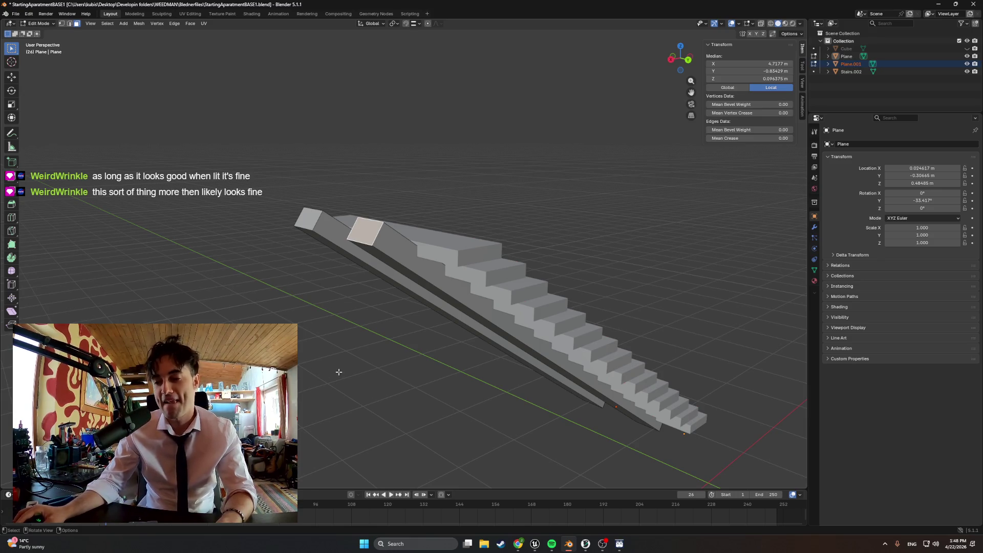
middle_click_drag(338, 372, 312, 363)
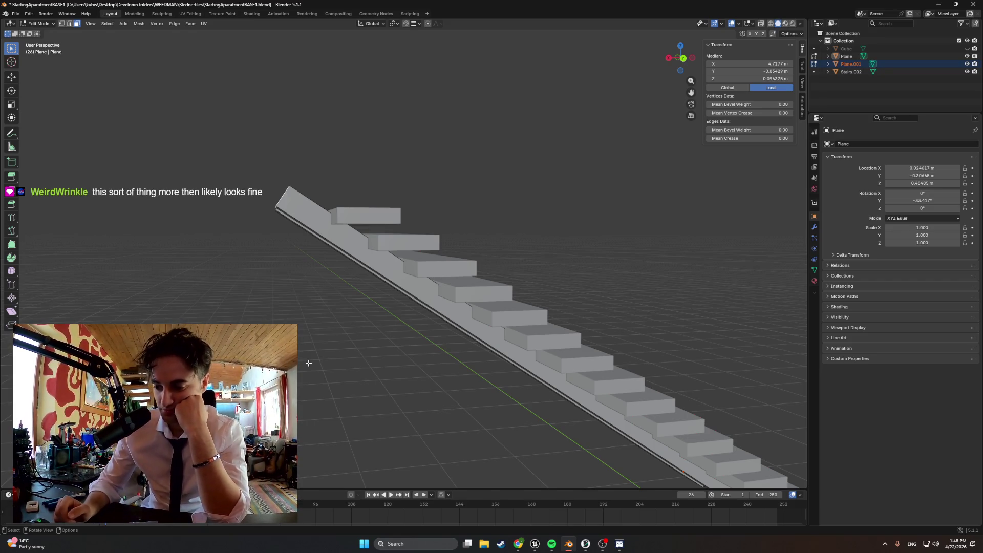
scroll(404, 281, "down", 5)
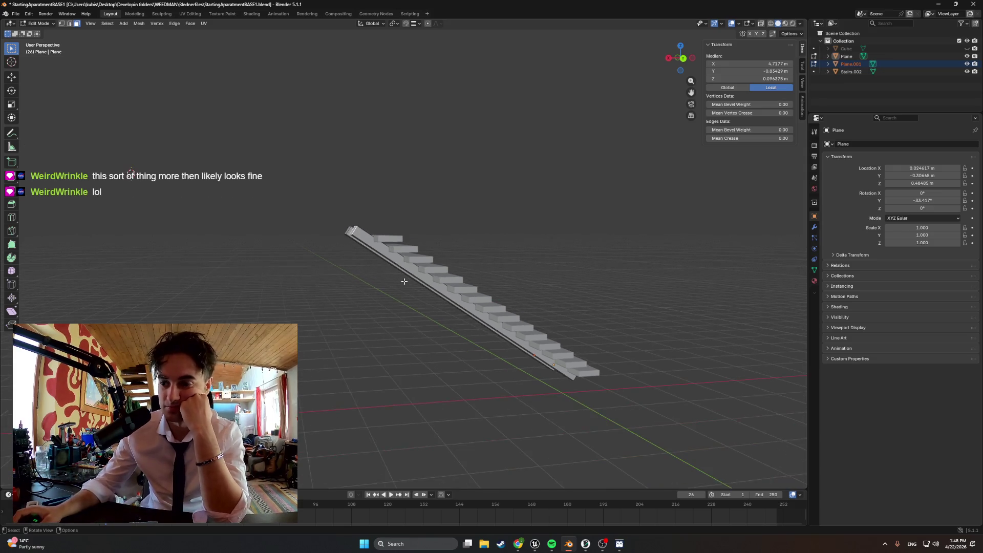